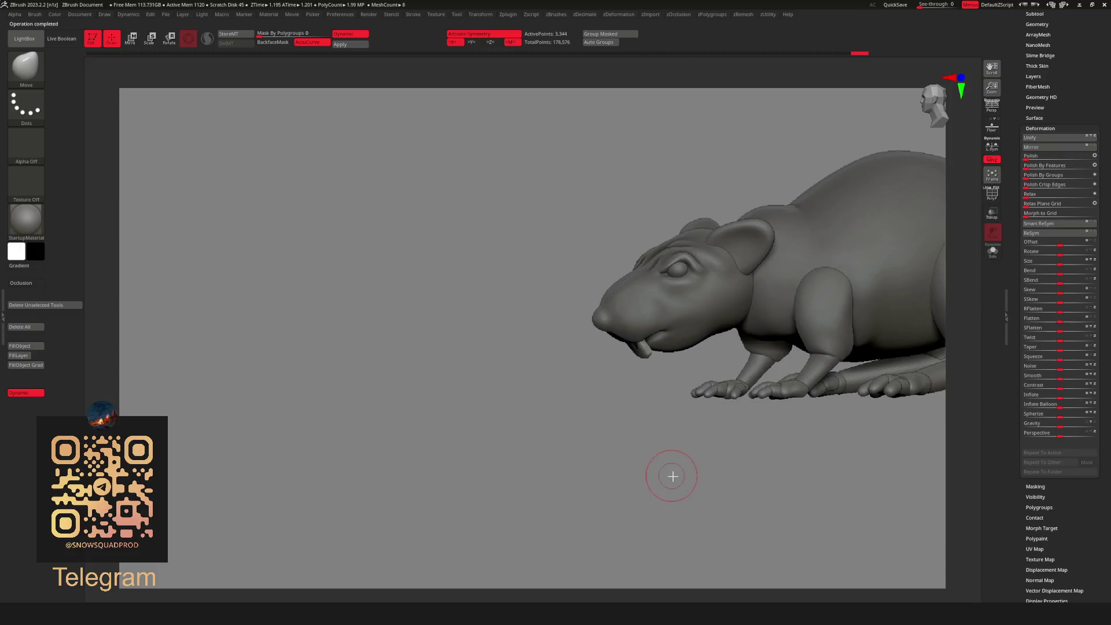
# Inspect the rat's tooth with the Transpose gizmo from a three-quarter front view, then return to Draw.
pyautogui.moveTo(752, 405)
pyautogui.keyDown('shift'); pyautogui.mouseDown()
pyautogui.moveTo(715, 412)
pyautogui.moveTo(721, 340)
pyautogui.mouseUp(); pyautogui.keyUp('shift')
pyautogui.press('w')
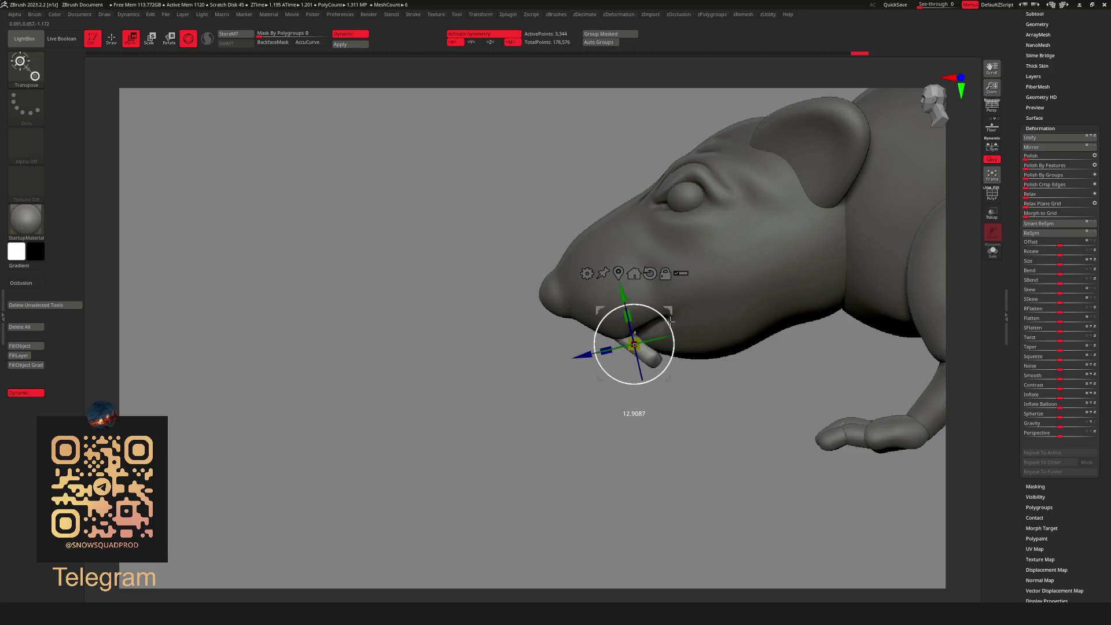
pyautogui.press('q')
pyautogui.moveTo(717, 496)
pyautogui.keyDown('alt'); pyautogui.mouseDown()
pyautogui.moveTo(657, 476)
pyautogui.moveTo(694, 470)
pyautogui.moveTo(669, 441)
pyautogui.moveTo(702, 265)
pyautogui.mouseUp(); pyautogui.keyUp('alt')
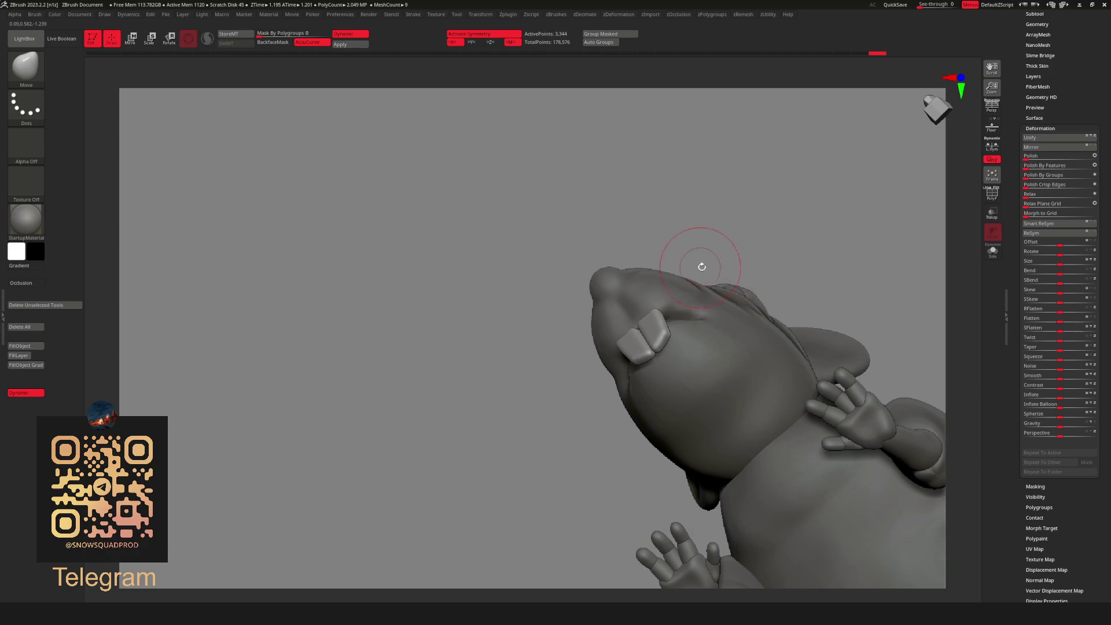
# Make the sphere the active subtool and choose the Standard sculpting brush.
pyautogui.press('space')
pyautogui.keyDown('alt'); pyautogui.click(720, 360); pyautogui.keyUp('alt')
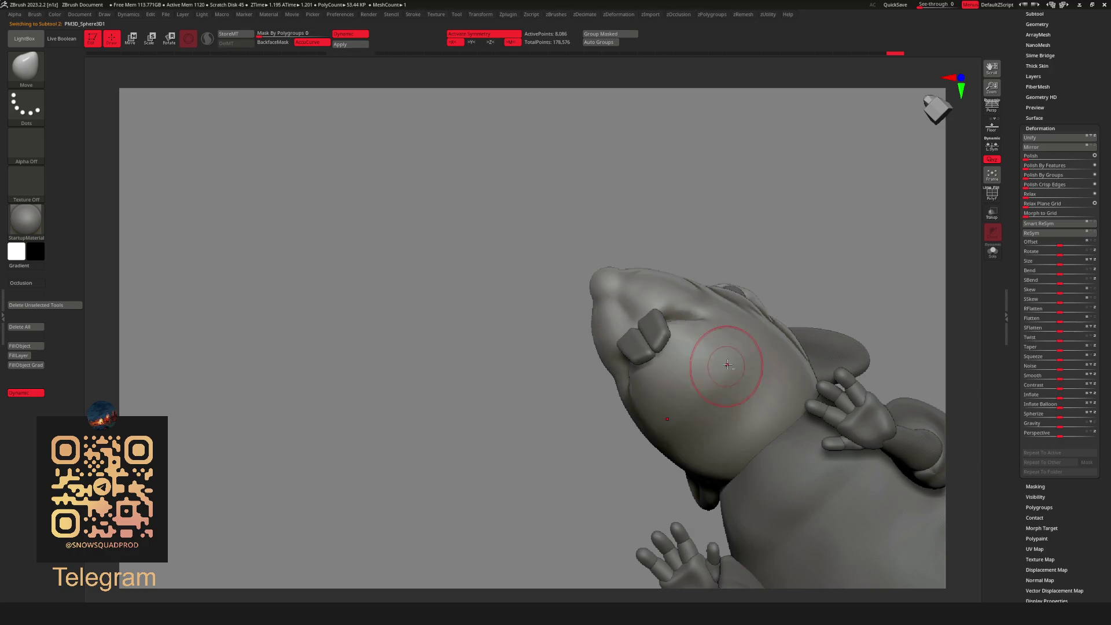
pyautogui.press('space')
pyautogui.click(754, 285)
pyautogui.press('space')
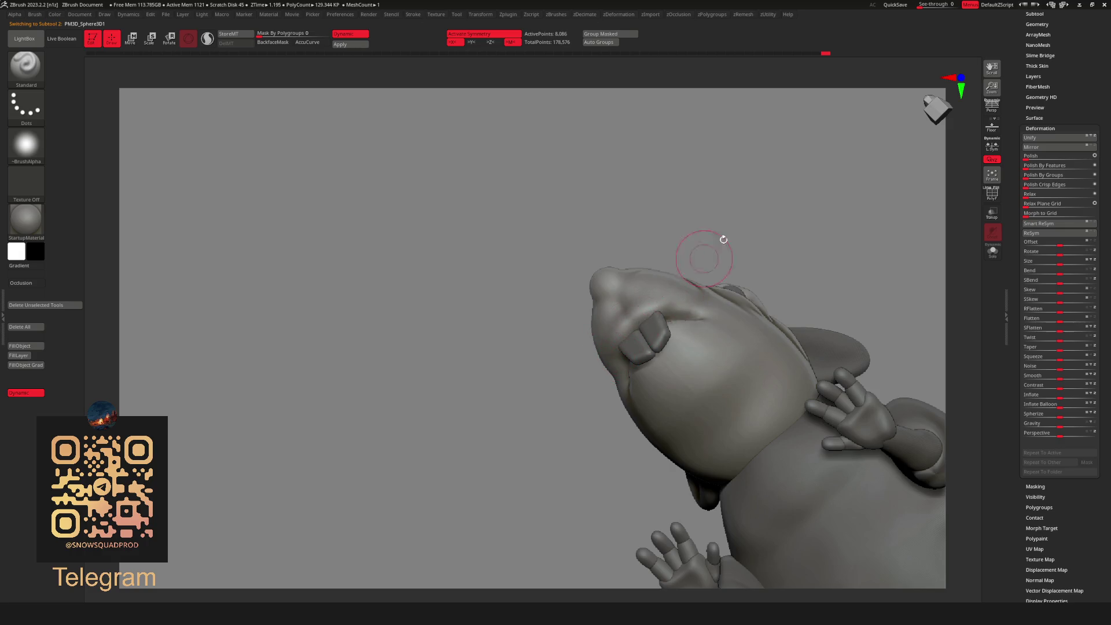
pyautogui.moveTo(723, 239)
pyautogui.mouseDown(button='right')
pyautogui.moveTo(620, 446)
pyautogui.moveTo(565, 481)
pyautogui.moveTo(637, 444)
pyautogui.moveTo(784, 307)
pyautogui.moveTo(843, 327)
pyautogui.moveTo(776, 268)
pyautogui.moveTo(769, 245)
pyautogui.moveTo(734, 276)
pyautogui.moveTo(767, 247)
pyautogui.moveTo(702, 255)
pyautogui.moveTo(823, 206)
pyautogui.moveTo(799, 226)
pyautogui.moveTo(752, 218)
pyautogui.moveTo(590, 486)
pyautogui.moveTo(613, 454)
pyautogui.moveTo(865, 394)
pyautogui.moveTo(846, 378)
pyautogui.mouseUp(button='right')
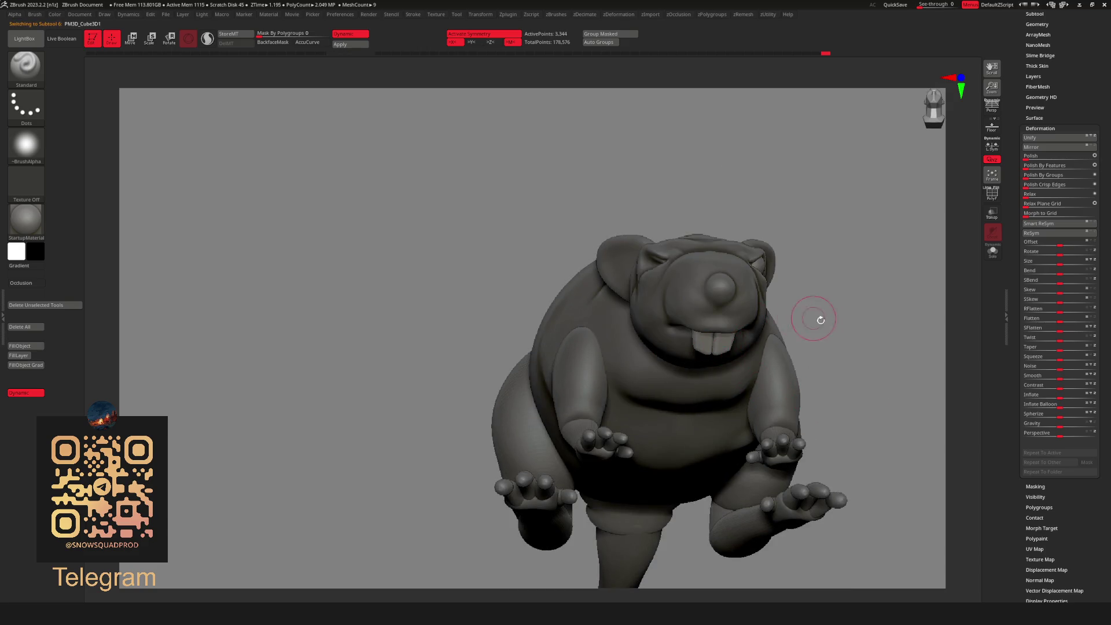
# Isolate the teeth subtool with Solo, adjust it with the gizmo, then show the whole rat again.
pyautogui.moveTo(814, 315)
pyautogui.mouseDown(button='right')
pyautogui.moveTo(813, 327)
pyautogui.moveTo(828, 317)
pyautogui.mouseUp(button='right')
pyautogui.press('w')
pyautogui.moveTo(798, 280); pyautogui.dragTo(709, 282, button='right')
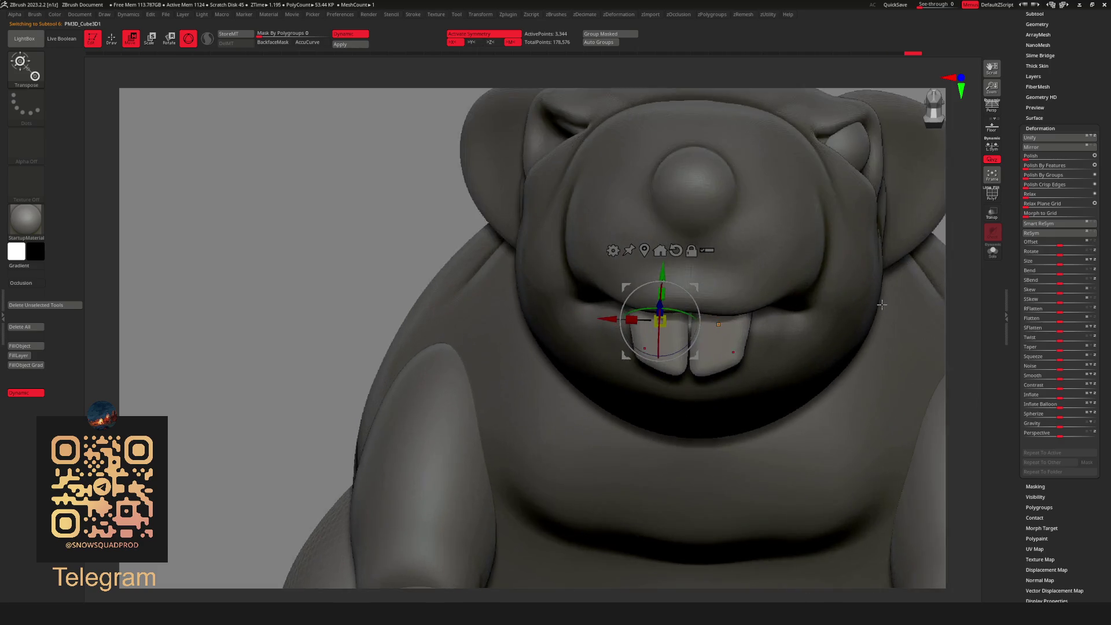
pyautogui.click(992, 250)
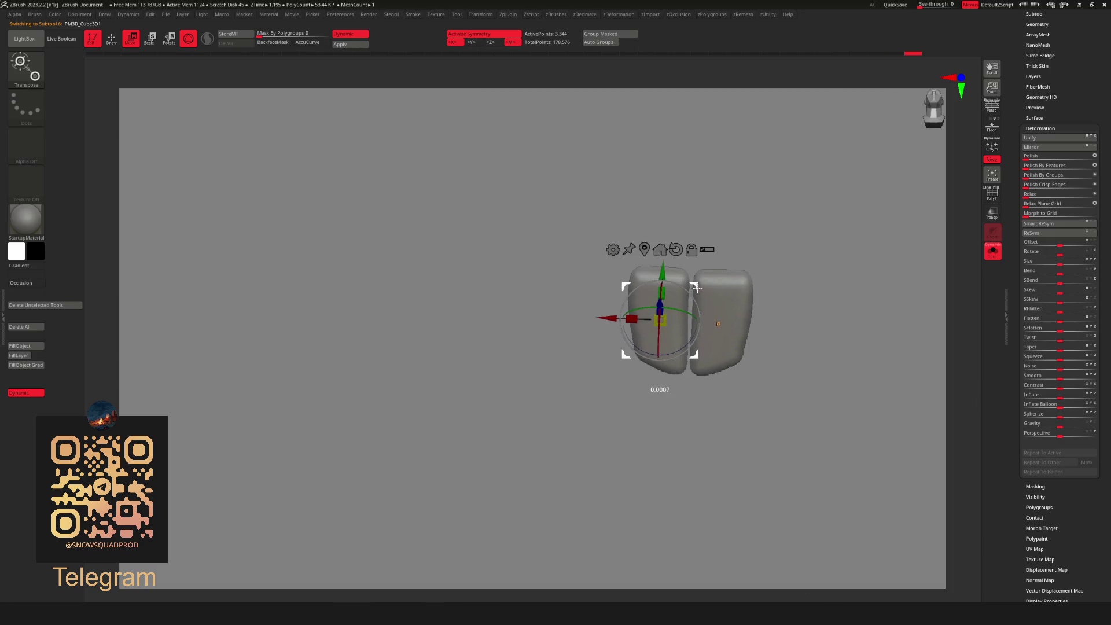
pyautogui.moveTo(702, 289); pyautogui.dragTo(697, 288)
pyautogui.press('q')
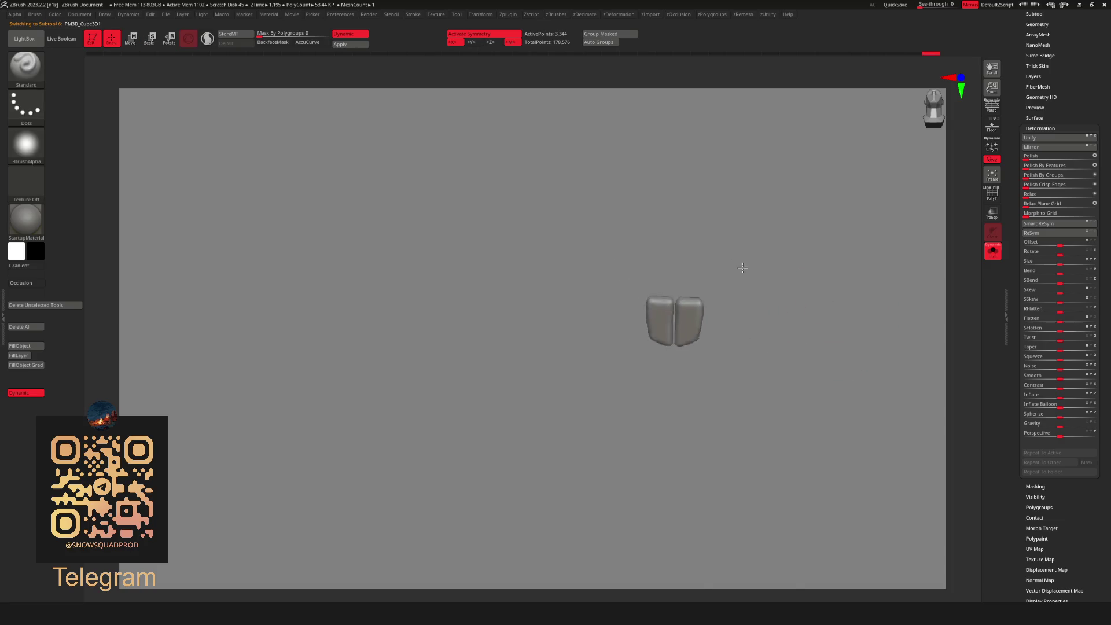
pyautogui.click(992, 250)
# Orbit to a side view of the rat and bring up the custom Subtool actions popup.
pyautogui.moveTo(851, 277)
pyautogui.mouseDown(button='right')
pyautogui.moveTo(851, 322)
pyautogui.moveTo(700, 455)
pyautogui.moveTo(869, 310)
pyautogui.mouseUp(button='right')
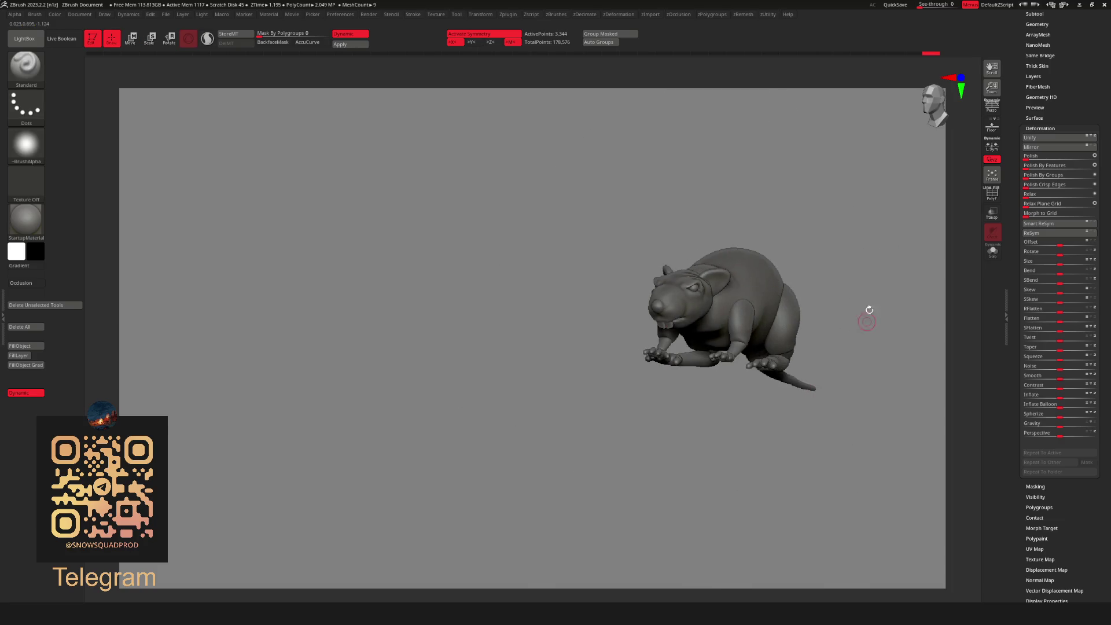
pyautogui.moveTo(818, 277)
pyautogui.mouseDown(button='right')
pyautogui.moveTo(826, 258)
pyautogui.moveTo(675, 345)
pyautogui.mouseUp(button='right')
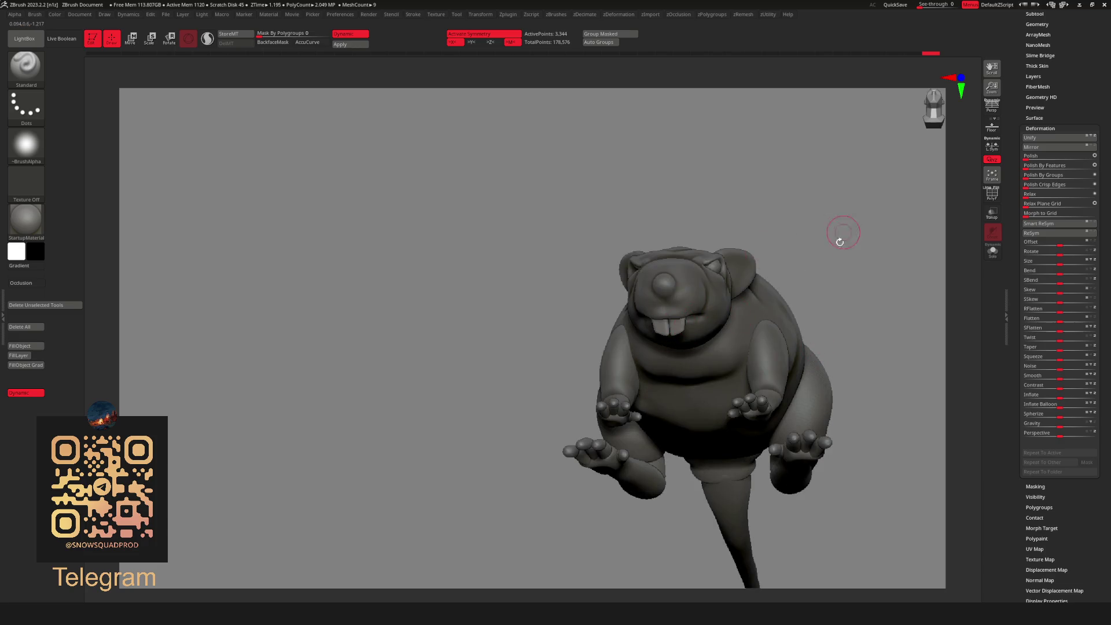
pyautogui.moveTo(840, 242)
pyautogui.mouseDown(button='right')
pyautogui.moveTo(752, 254)
pyautogui.moveTo(797, 280)
pyautogui.moveTo(780, 302)
pyautogui.mouseUp(button='right')
pyautogui.hotkey('alt', 'w')
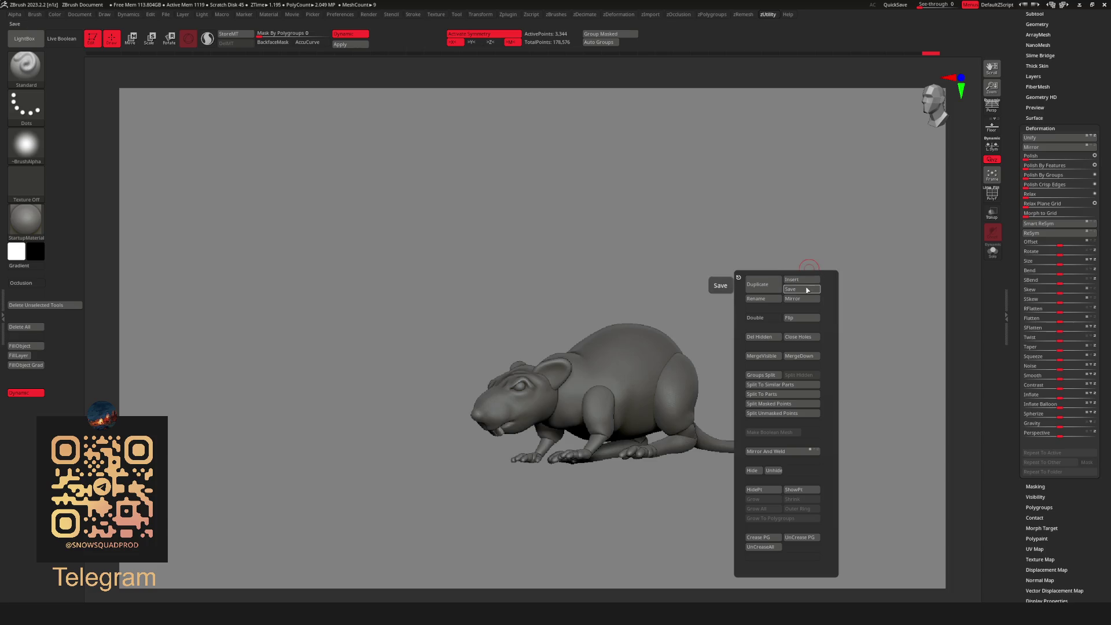
# Insert a Cylinder3D as a new subtool from the Subtool popup.
pyautogui.click(806, 281)
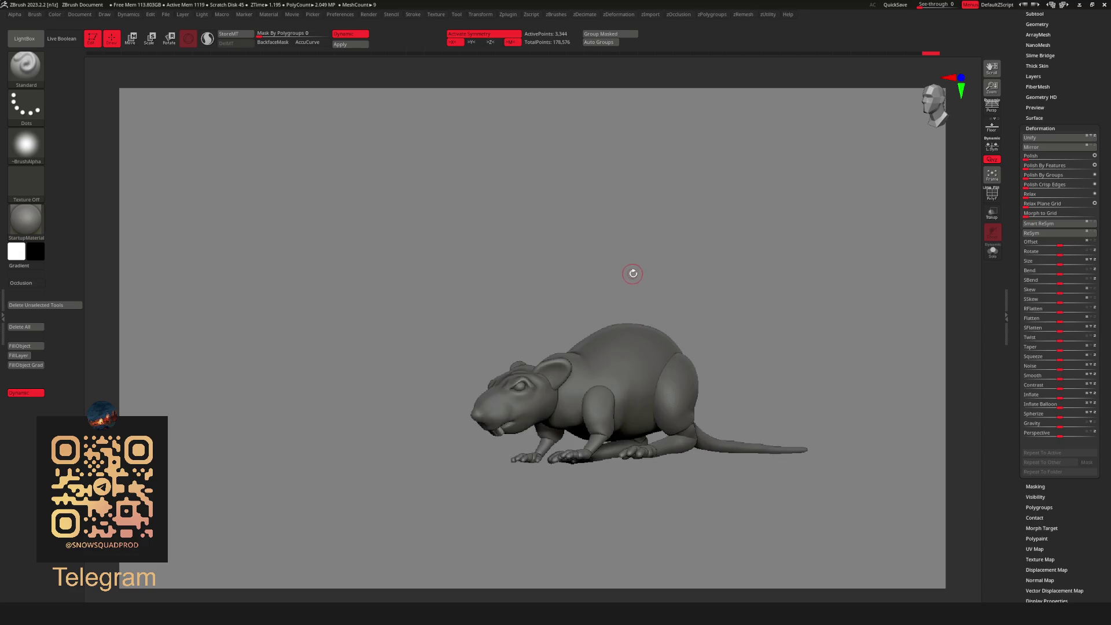
pyautogui.hotkey('alt', 's')
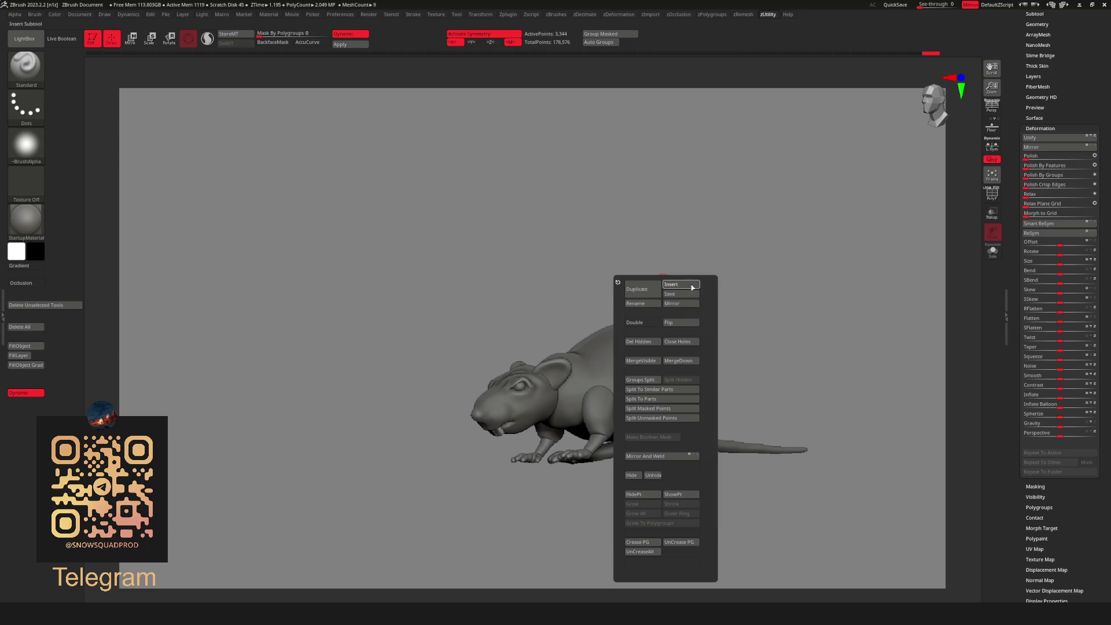
pyautogui.click(692, 285)
pyautogui.click(396, 308)
# Widen the cylinder, shrink it to about a third, and lift it above the rat.
pyautogui.press('w')
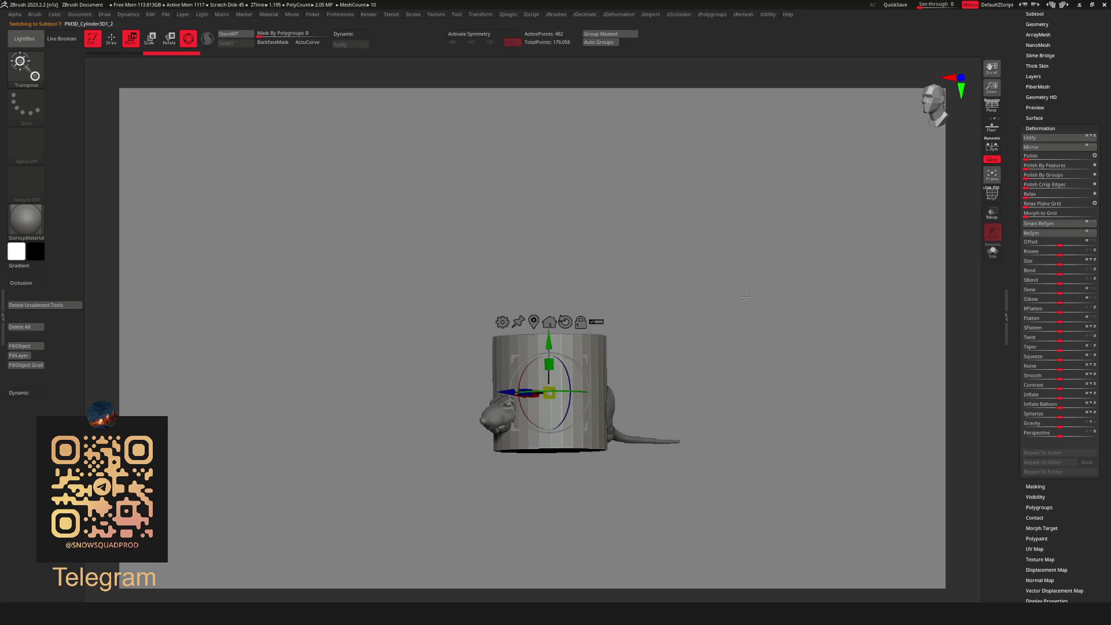
pyautogui.moveTo(762, 356); pyautogui.dragTo(654, 405)
pyautogui.moveTo(658, 328); pyautogui.dragTo(785, 352)
pyautogui.moveTo(609, 342)
pyautogui.mouseDown()
pyautogui.moveTo(503, 453)
pyautogui.moveTo(566, 383)
pyautogui.mouseUp()
pyautogui.moveTo(641, 313); pyautogui.dragTo(662, 265)
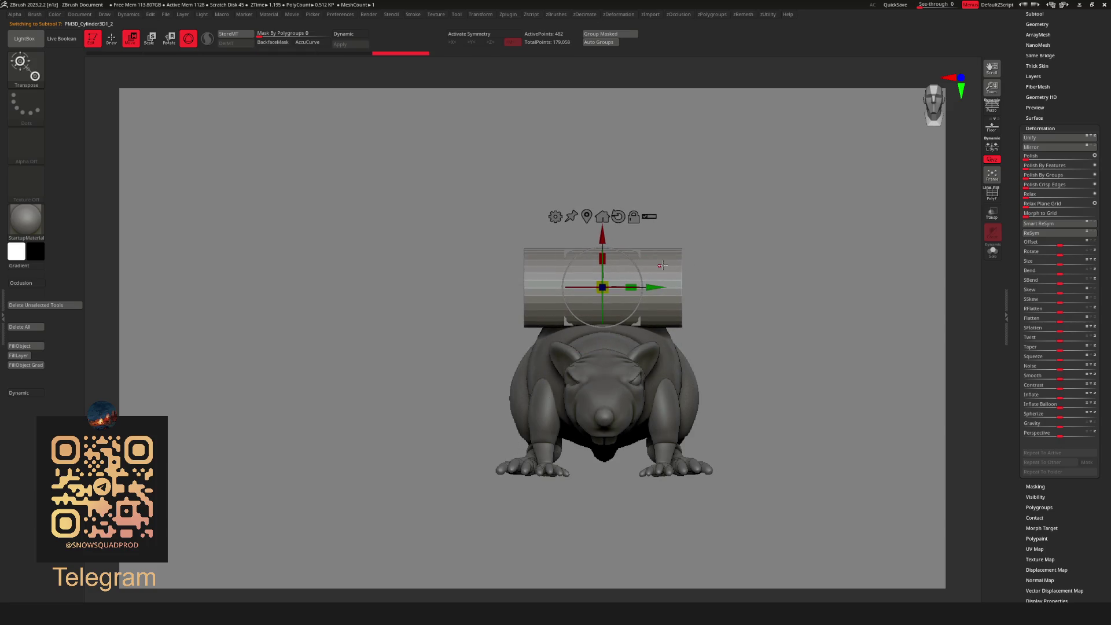
pyautogui.moveTo(724, 173)
pyautogui.mouseDown()
pyautogui.moveTo(695, 186)
pyautogui.moveTo(761, 250)
pyautogui.mouseUp()
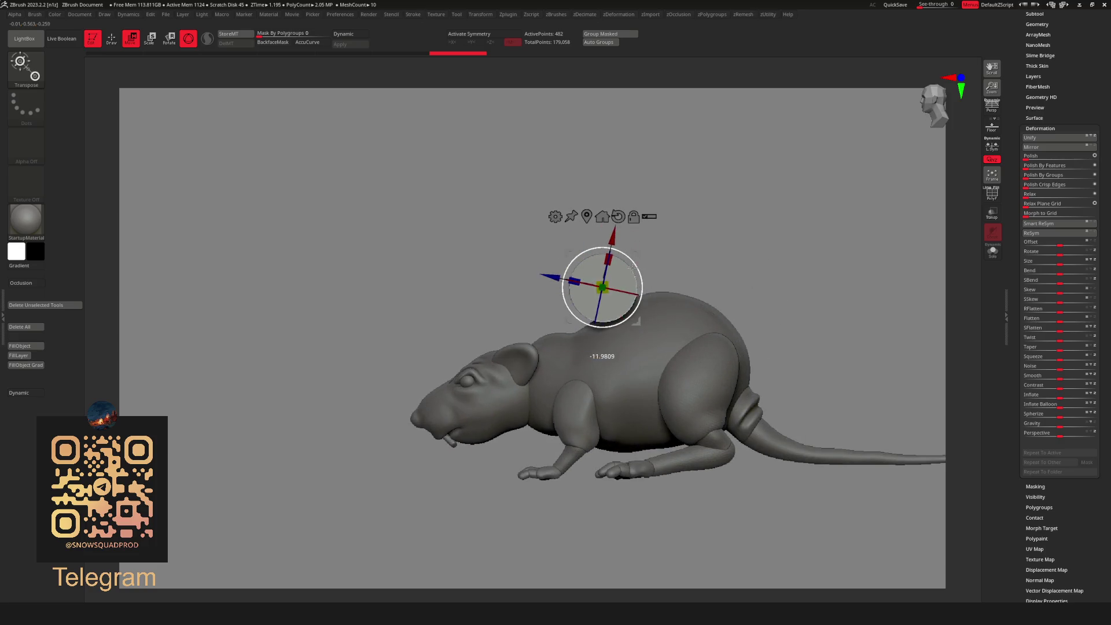
pyautogui.moveTo(714, 226)
pyautogui.mouseDown()
pyautogui.moveTo(764, 245)
pyautogui.moveTo(626, 266)
pyautogui.mouseUp()
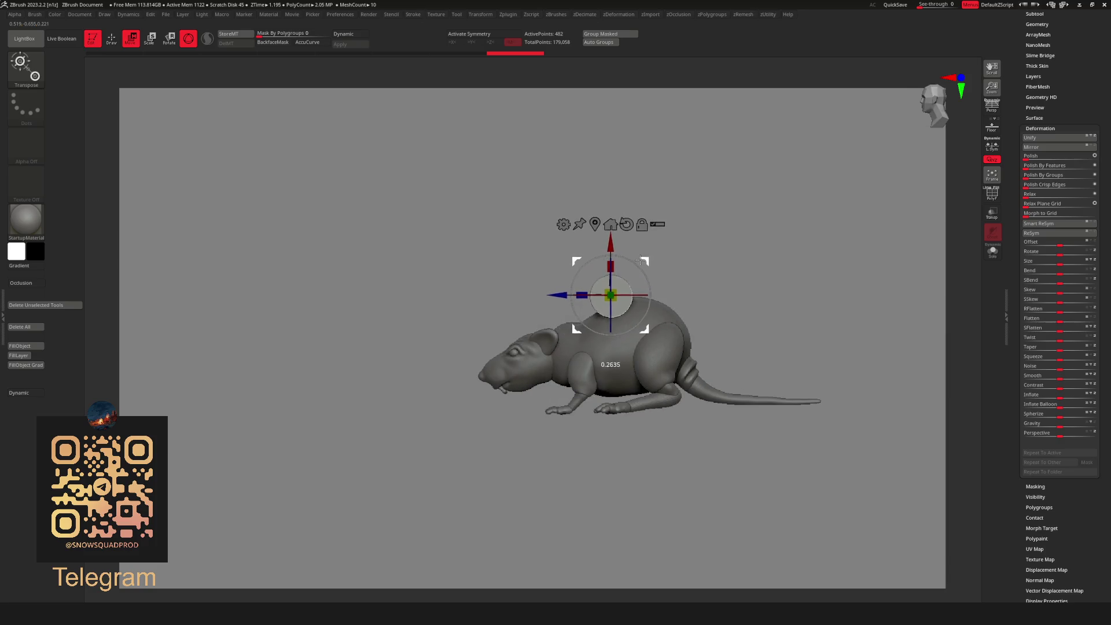
# Stretch the cylinder lengthwise along the rat's back into a log shape.
pyautogui.press('q')
pyautogui.keyDown('shift'); pyautogui.moveTo(741, 255); pyautogui.dragTo(785, 297); pyautogui.keyUp('shift')
pyautogui.press('w')
pyautogui.moveTo(607, 297); pyautogui.dragTo(694, 298)
pyautogui.moveTo(706, 255)
pyautogui.mouseDown()
pyautogui.moveTo(765, 254)
pyautogui.moveTo(722, 285)
pyautogui.moveTo(705, 266)
pyautogui.moveTo(711, 292)
pyautogui.moveTo(702, 280)
pyautogui.moveTo(730, 284)
pyautogui.moveTo(600, 215)
pyautogui.moveTo(755, 232)
pyautogui.mouseUp()
pyautogui.press('q')
# Open the Dynamics menu and dock it in the left tray.
pyautogui.press('w')
pyautogui.press('q')
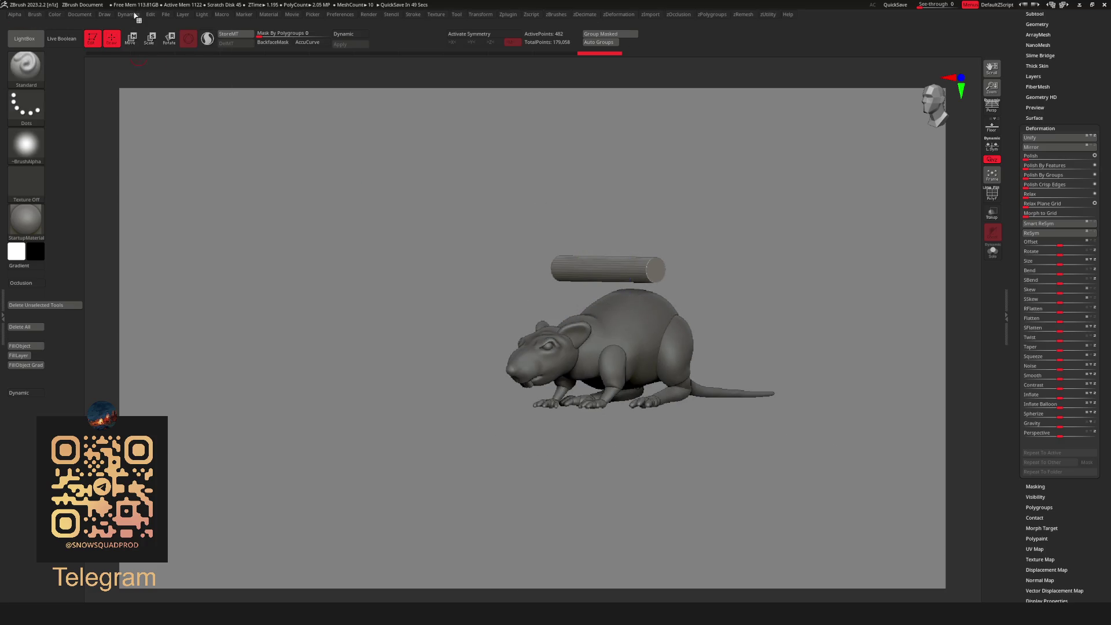
pyautogui.click(134, 16)
pyautogui.click(123, 27)
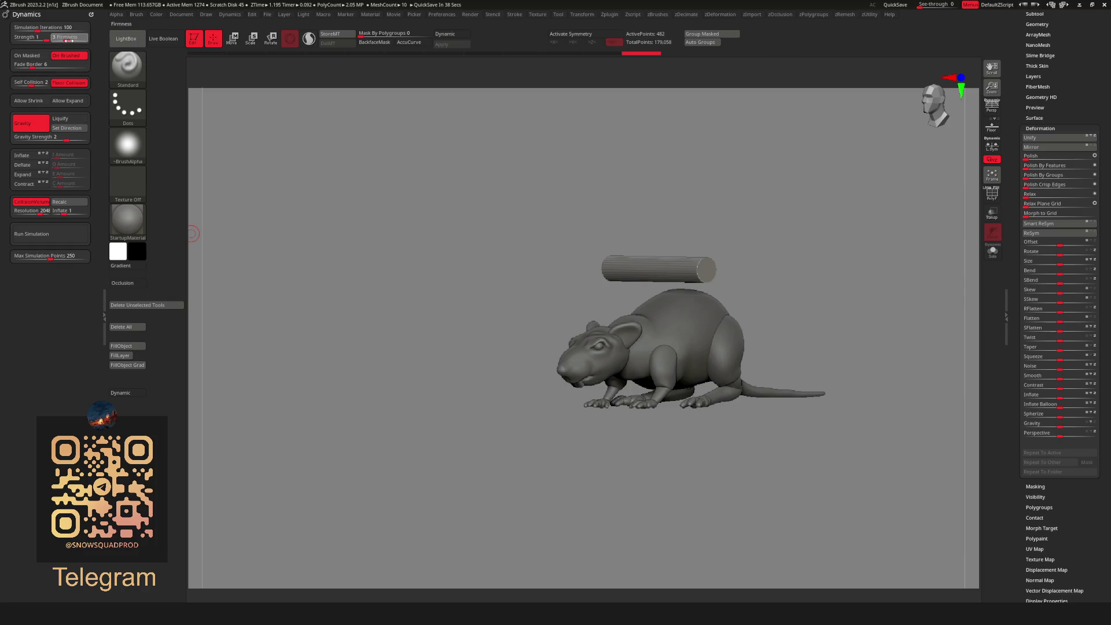
# Run the gravity cloth simulation twice so the log drops onto the rat's back.
pyautogui.click(41, 236)
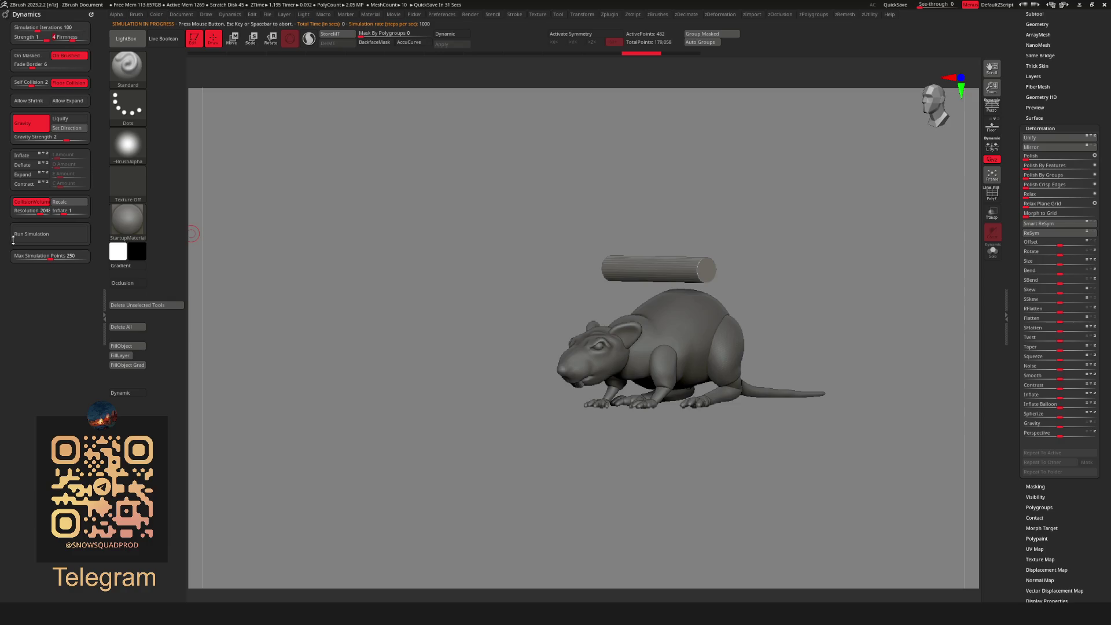
pyautogui.keyDown('shift'); pyautogui.moveTo(509, 289); pyautogui.dragTo(631, 291); pyautogui.keyUp('shift')
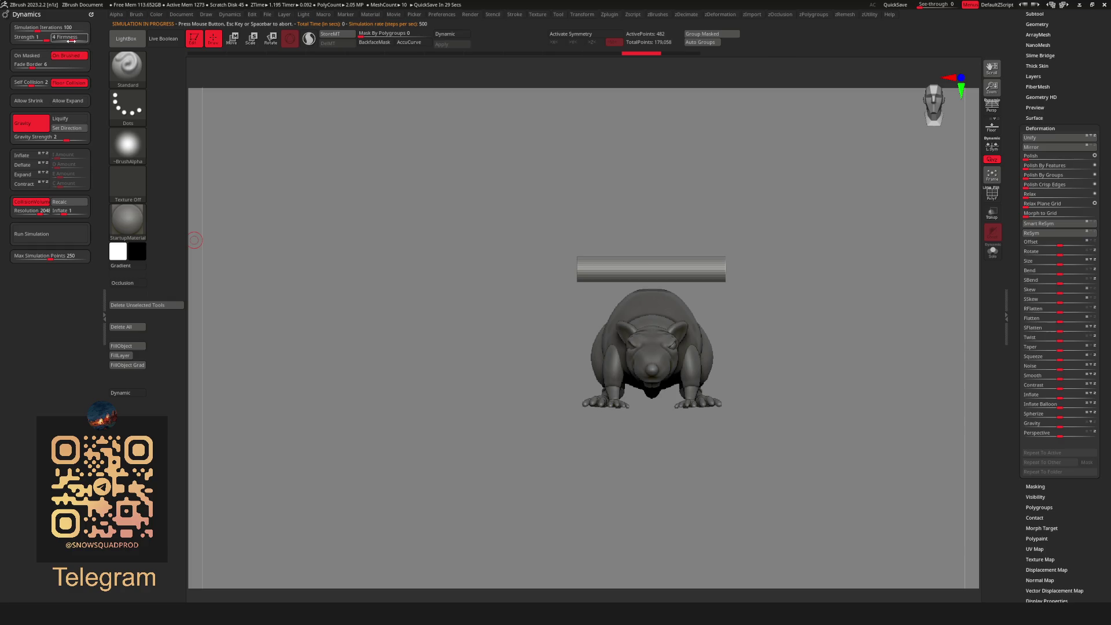
pyautogui.click(50, 238)
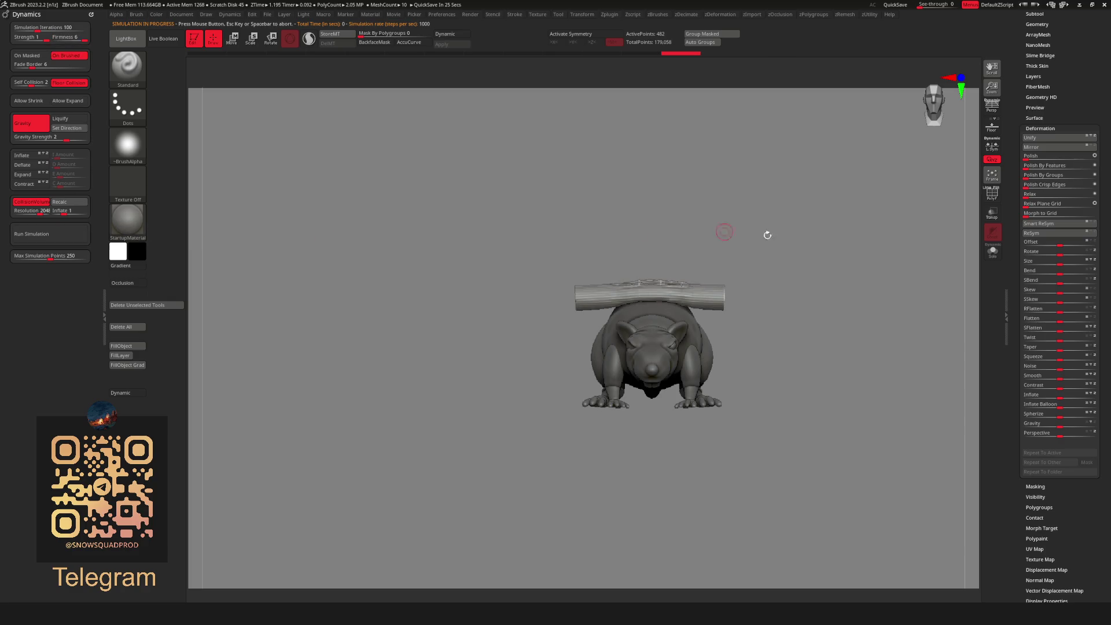
pyautogui.moveTo(766, 236)
pyautogui.keyDown('shift'); pyautogui.mouseDown()
pyautogui.moveTo(732, 251)
pyautogui.moveTo(466, 217)
pyautogui.mouseUp(); pyautogui.keyUp('shift')
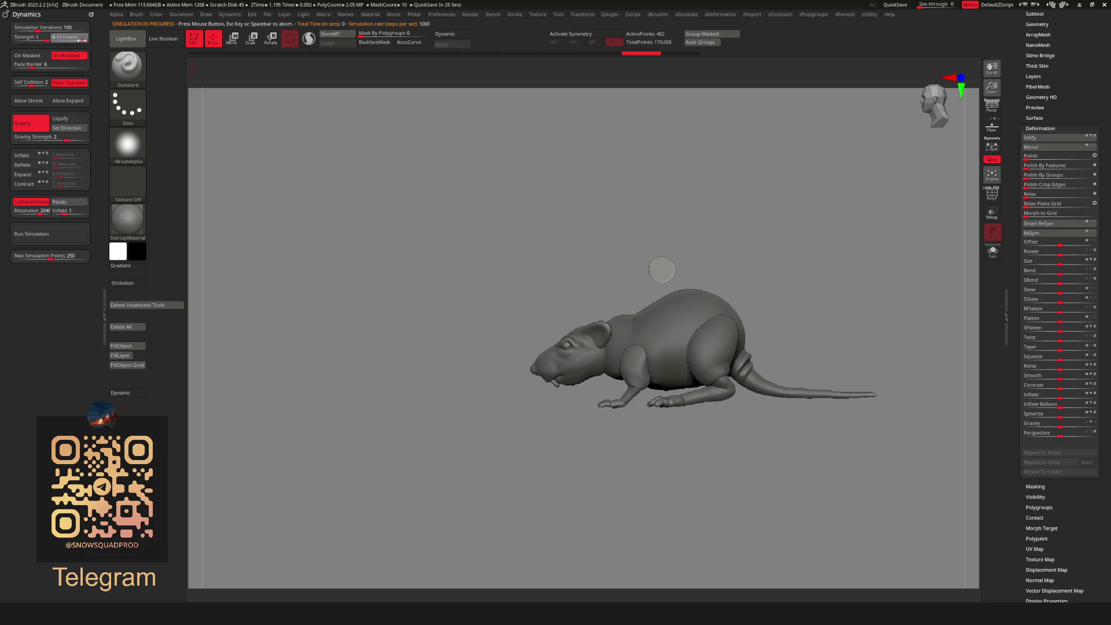
# Remesh the log with ZRemesher at the same polygon count, showing its wireframe.
pyautogui.moveTo(637, 324); pyautogui.dragTo(777, 315)
pyautogui.hotkey('shift', 'z')
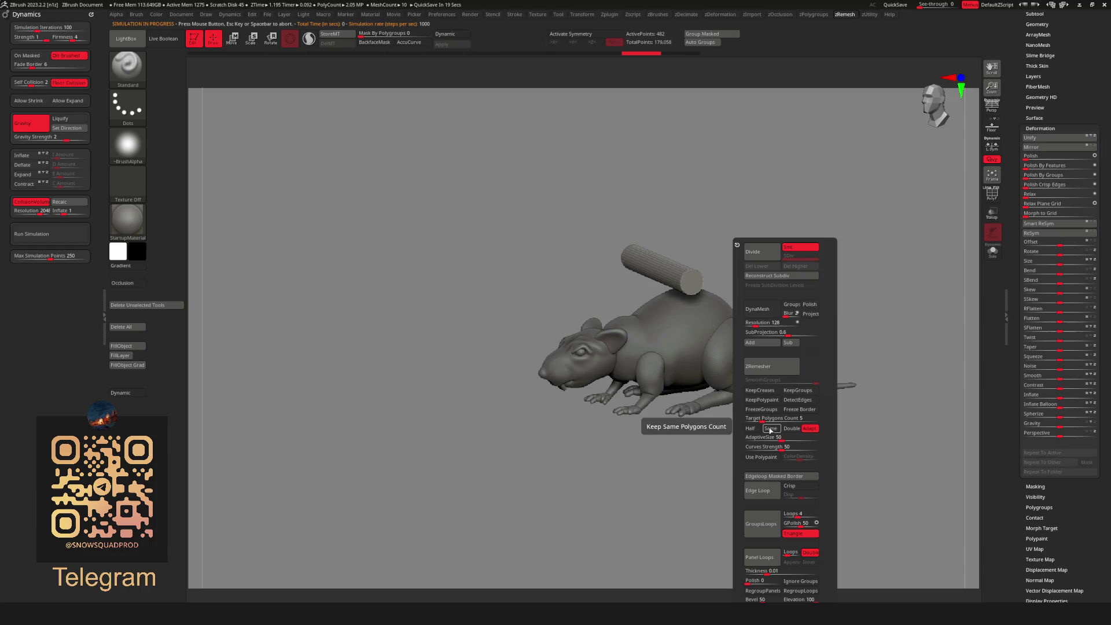
pyautogui.hotkey('shift', 'f')
pyautogui.hotkey('shift', 'f')
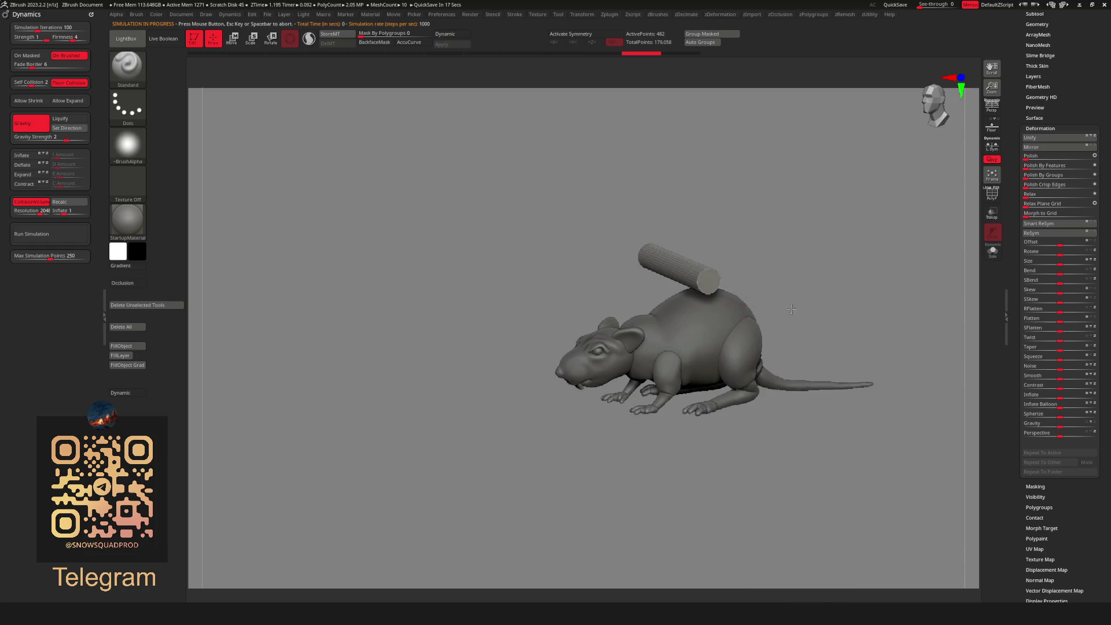
pyautogui.scroll(5, 705, 282)
pyautogui.hotkey('shift', 'z')
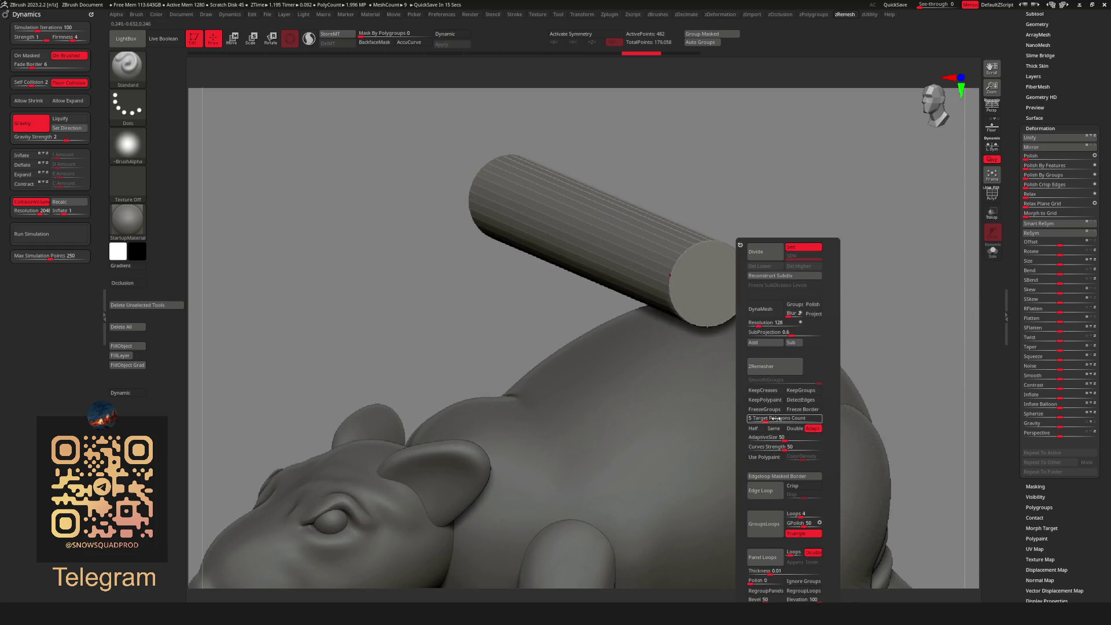
pyautogui.click(773, 428)
pyautogui.click(763, 366)
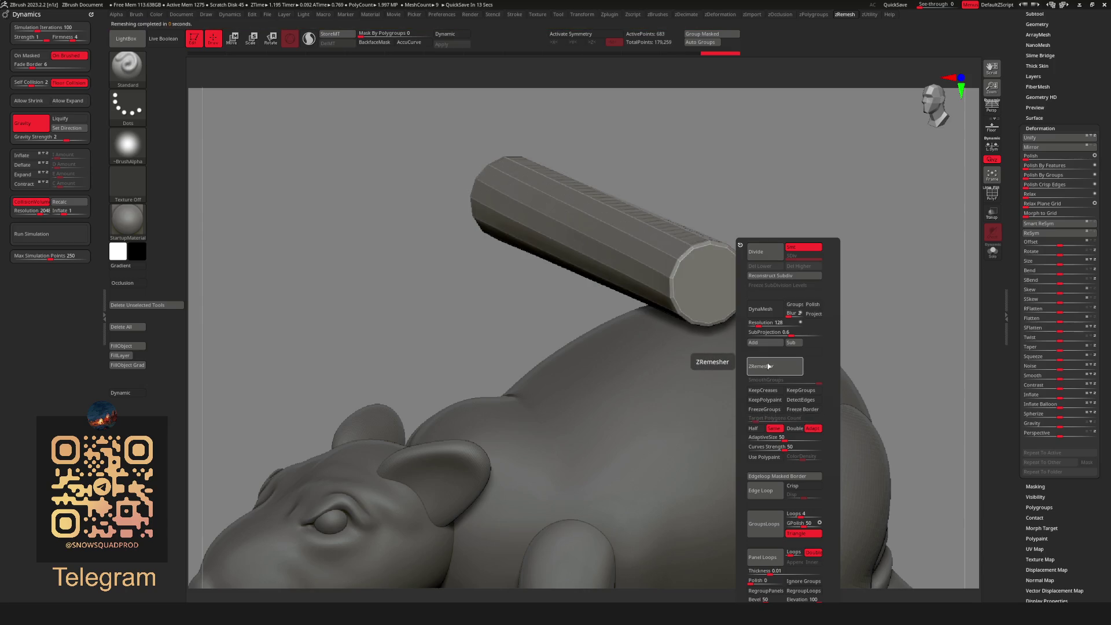
# Remesh the cylinder again to even topology, hide the wireframe, and turn on Dynamic subdivision.
pyautogui.scroll(-5, 768, 324)
pyautogui.hotkey('shift', 'f')
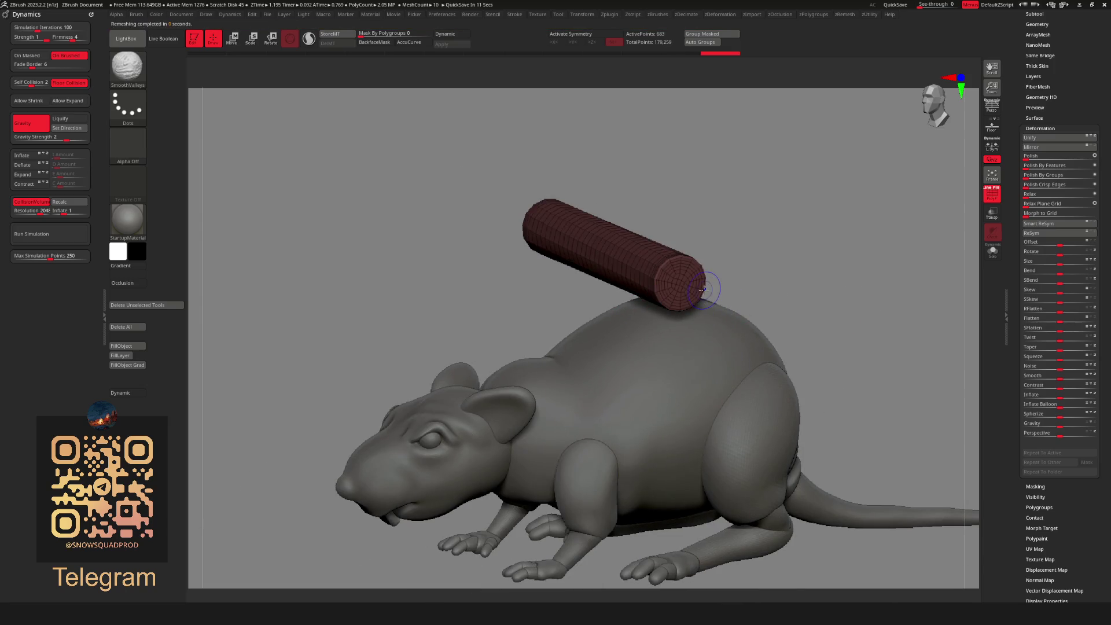
pyautogui.hotkey('shift', 'z')
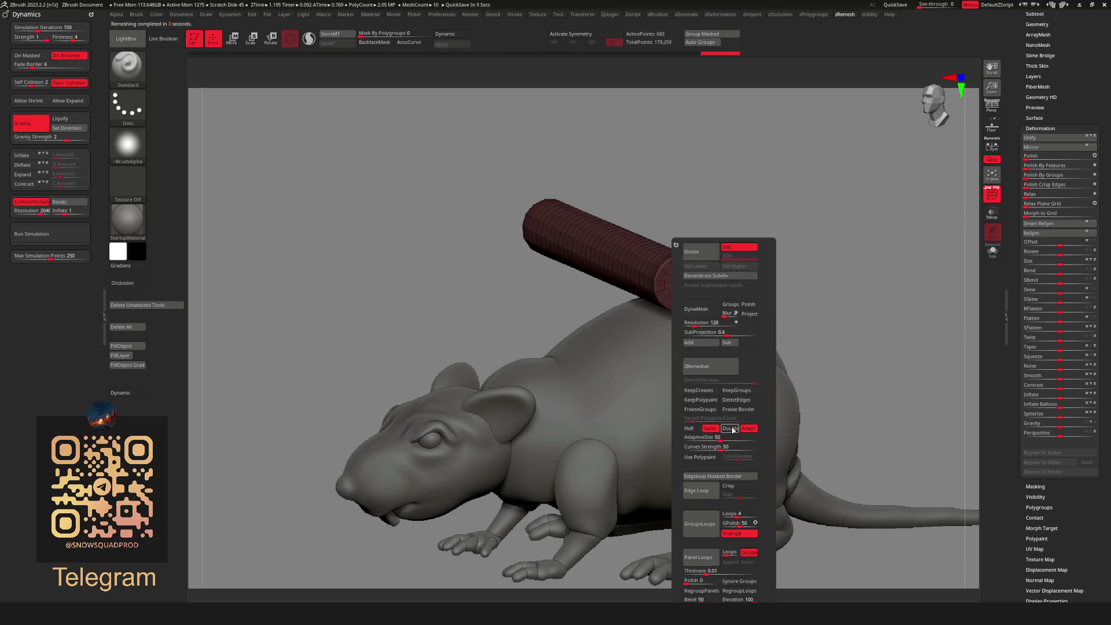
pyautogui.click(712, 366)
pyautogui.hotkey('shift', 'f')
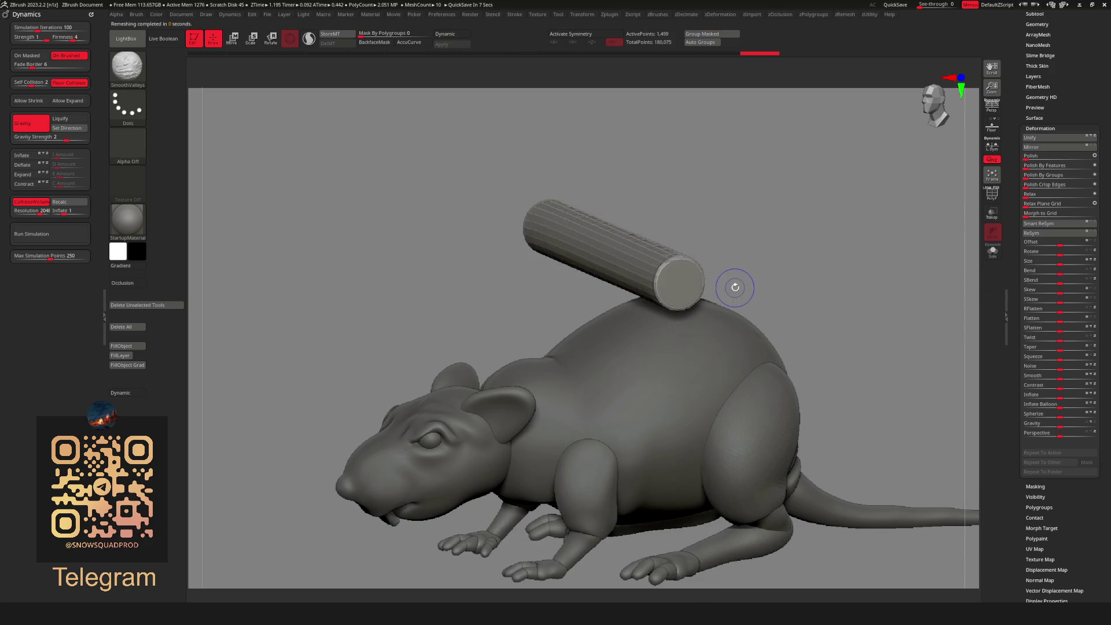
pyautogui.press('d')
pyautogui.moveTo(774, 300)
pyautogui.mouseDown()
pyautogui.moveTo(650, 300)
pyautogui.moveTo(526, 266)
pyautogui.mouseUp()
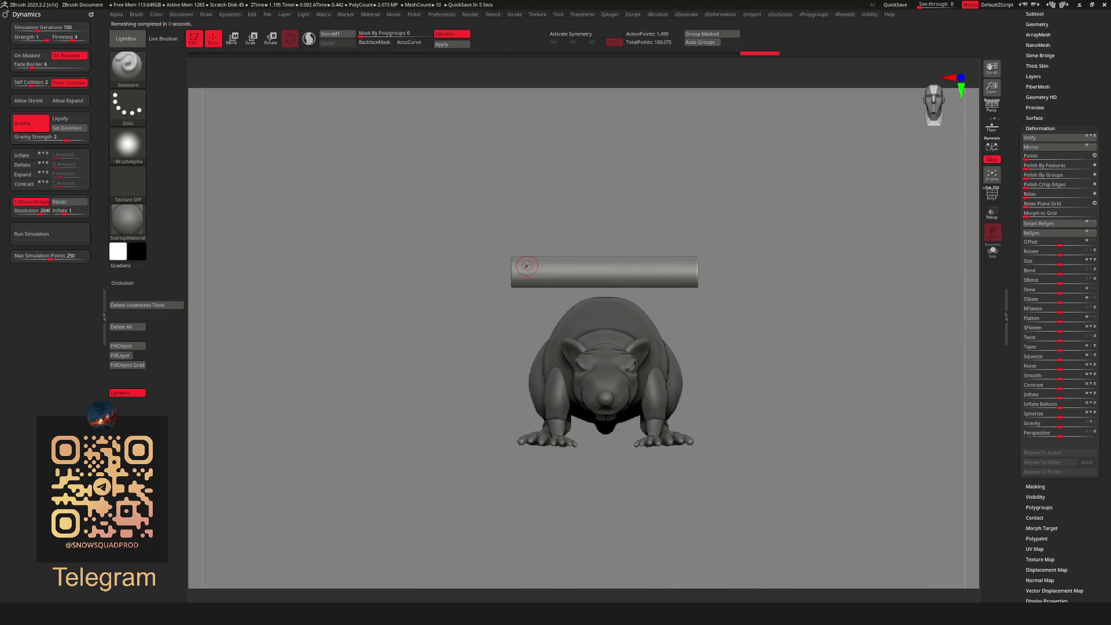
# Run a first cloth simulation on the log, then restore it to its straight shape.
pyautogui.click(64, 227)
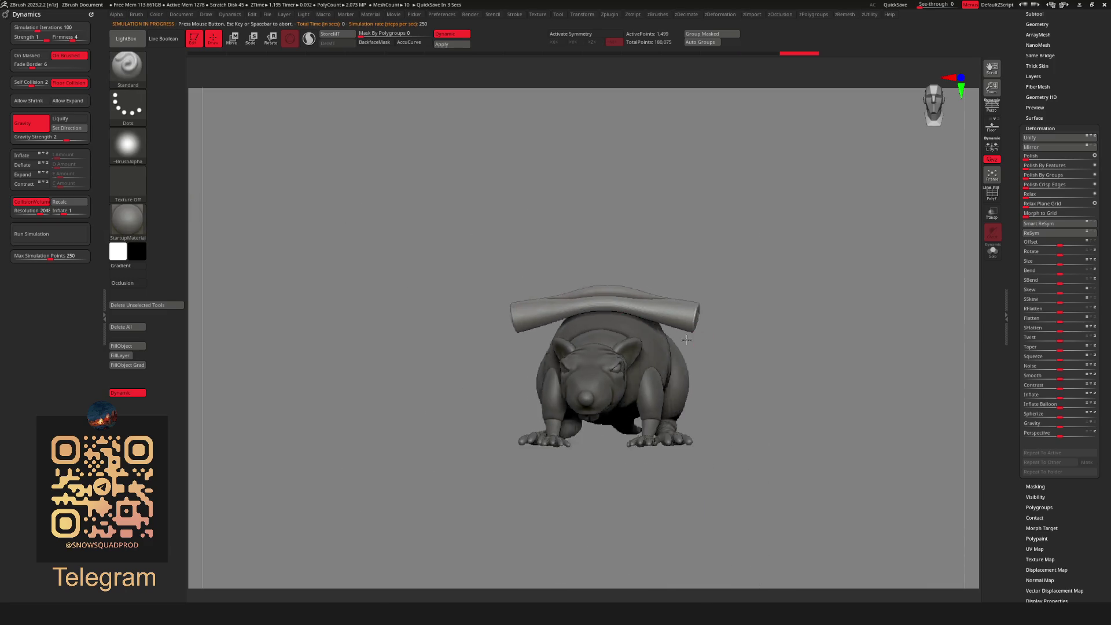
pyautogui.moveTo(686, 339)
pyautogui.mouseDown()
pyautogui.moveTo(584, 324)
pyautogui.moveTo(524, 287)
pyautogui.mouseUp()
pyautogui.hotkey('shift', 'd')
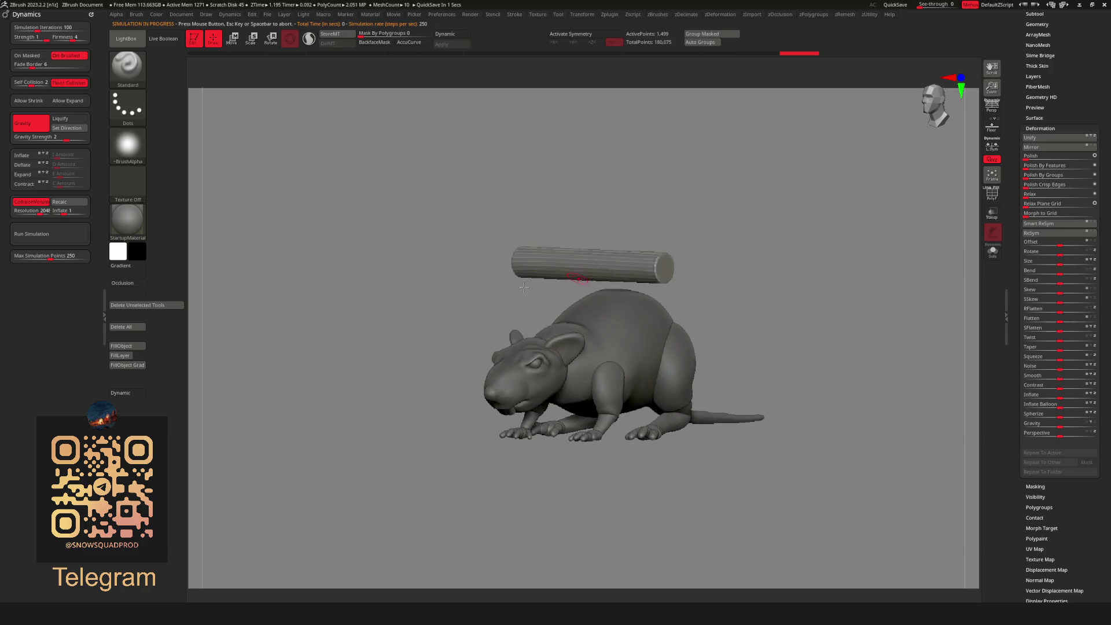
# Rerun the simulation to drape the log over the back, then inflate it to 25.
pyautogui.click(68, 239)
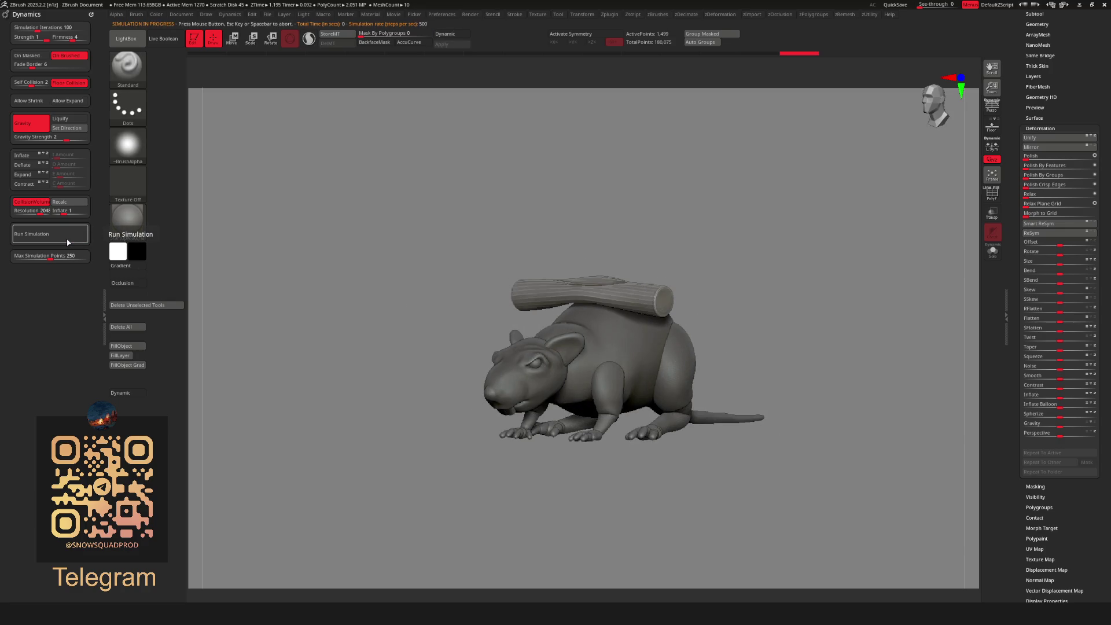
pyautogui.moveTo(751, 300); pyautogui.dragTo(638, 306)
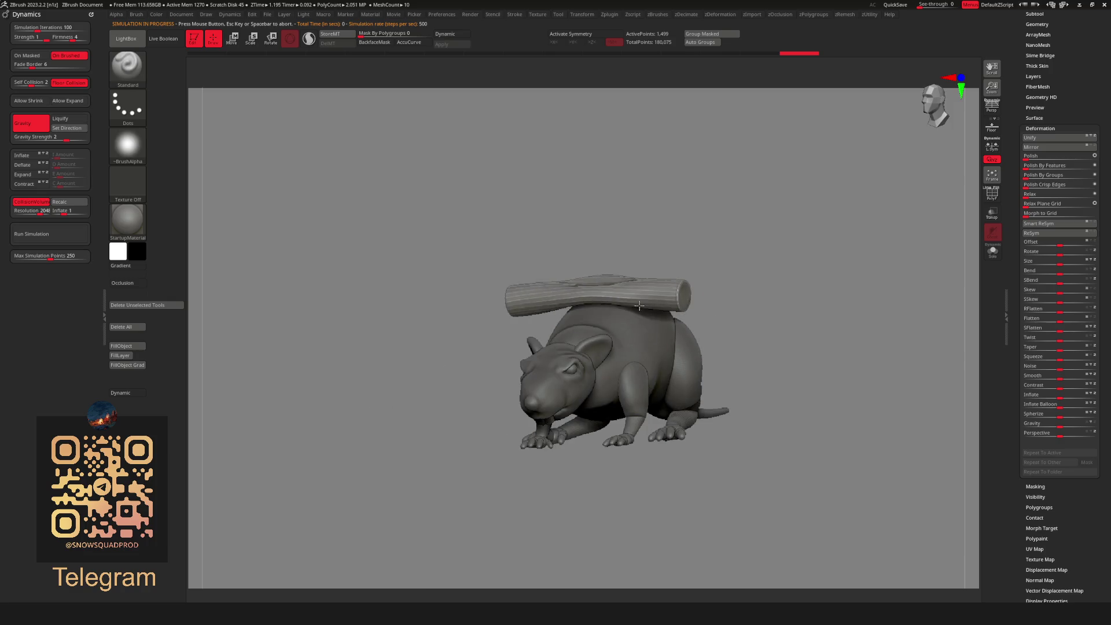
pyautogui.moveTo(712, 305)
pyautogui.mouseDown()
pyautogui.moveTo(607, 312)
pyautogui.moveTo(957, 365)
pyautogui.mouseUp()
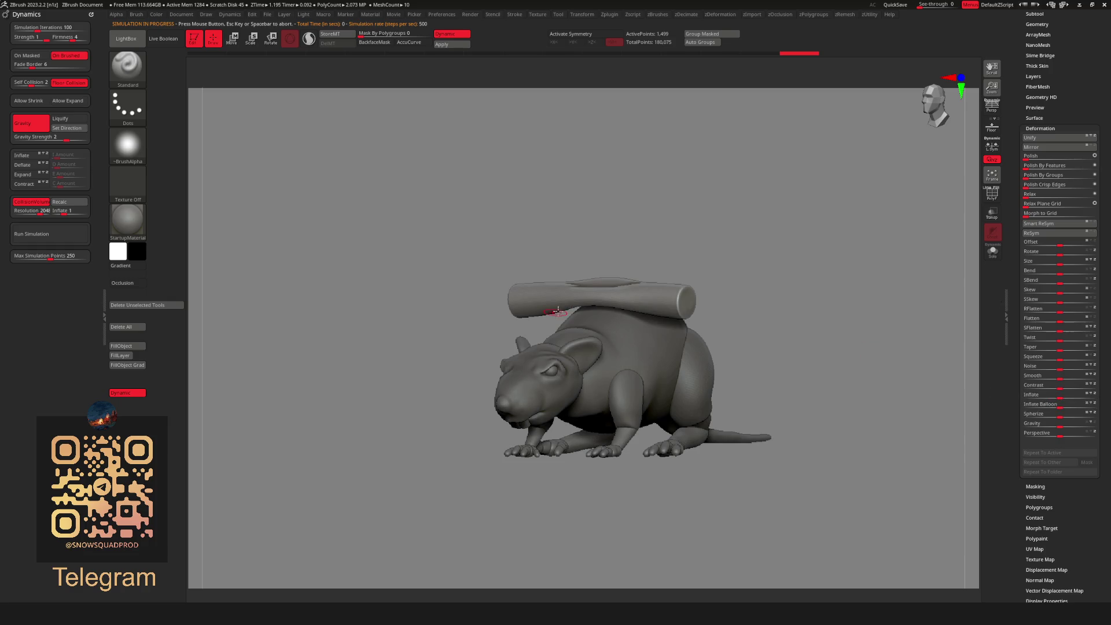
pyautogui.moveTo(557, 311)
pyautogui.mouseDown()
pyautogui.moveTo(810, 324)
pyautogui.moveTo(981, 303)
pyautogui.mouseUp()
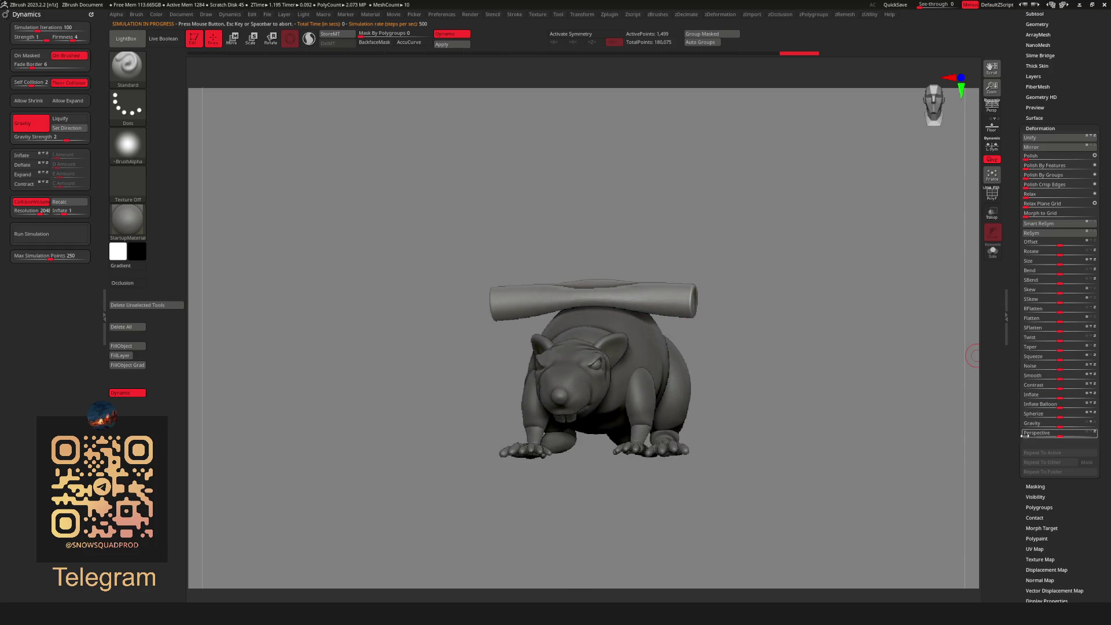
pyautogui.moveTo(1062, 395); pyautogui.dragTo(1068, 398)
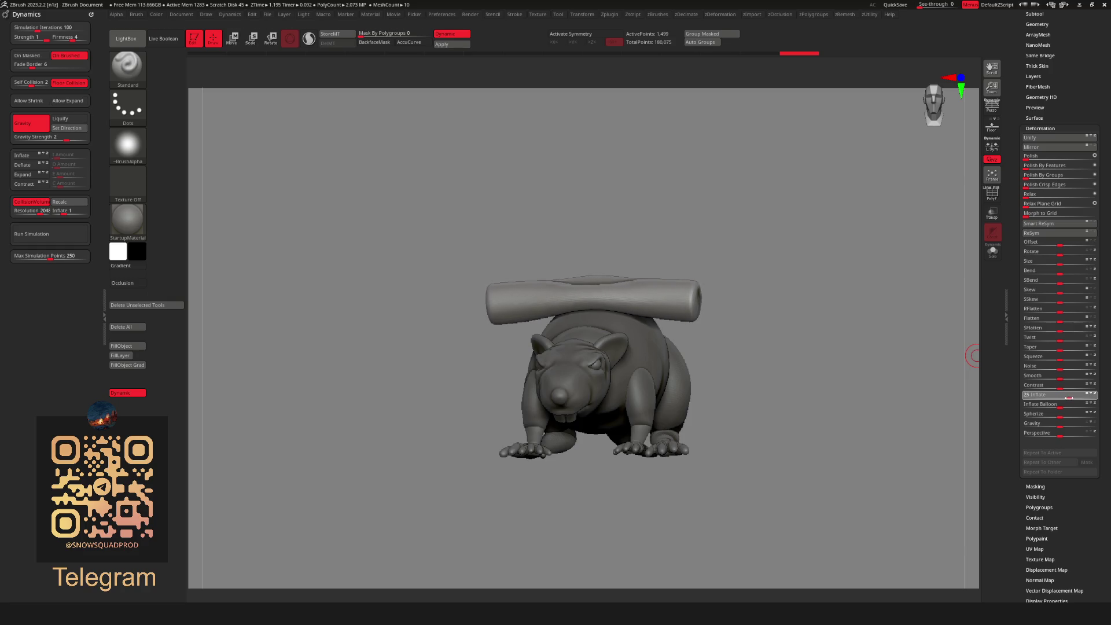
# Pull one end of the log down over the rat's side with the ClothHook brush.
pyautogui.press('b')
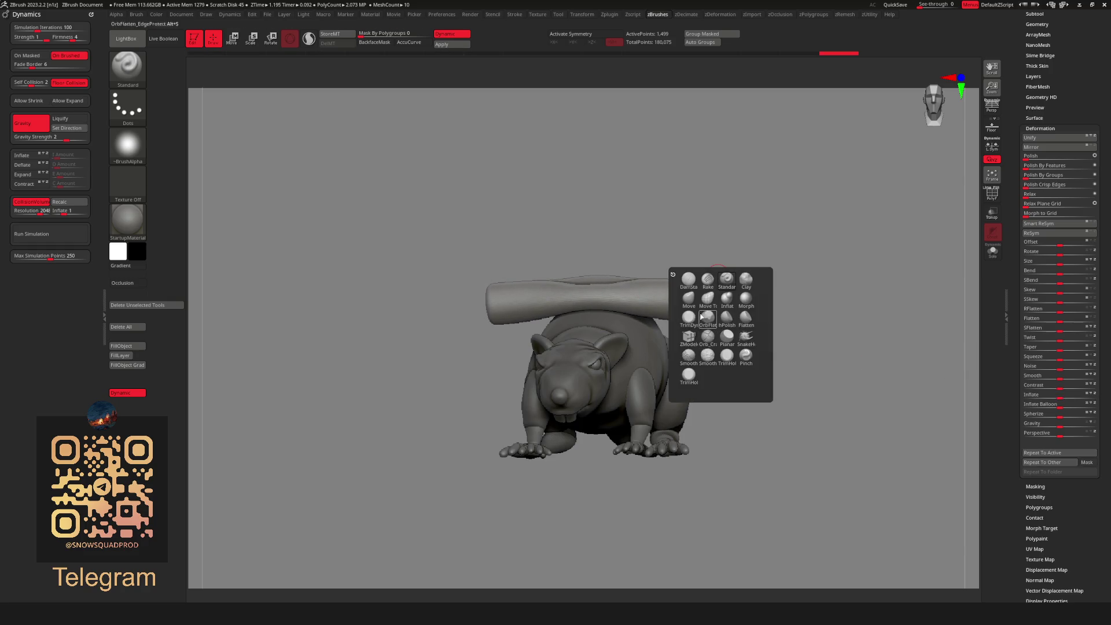
pyautogui.press('b')
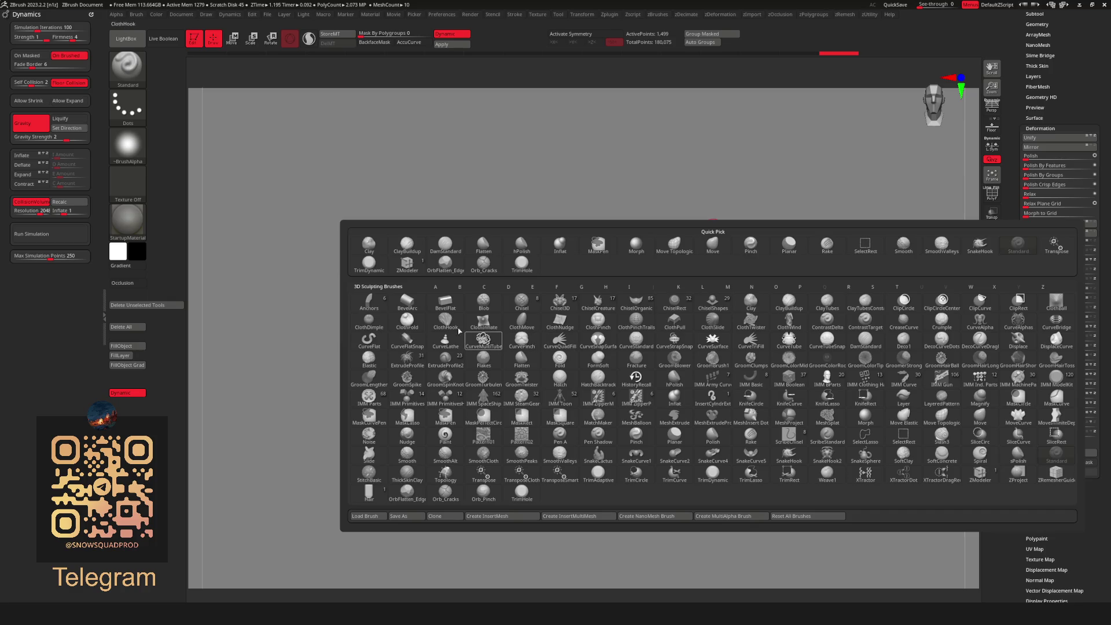
pyautogui.click(460, 331)
pyautogui.press('space')
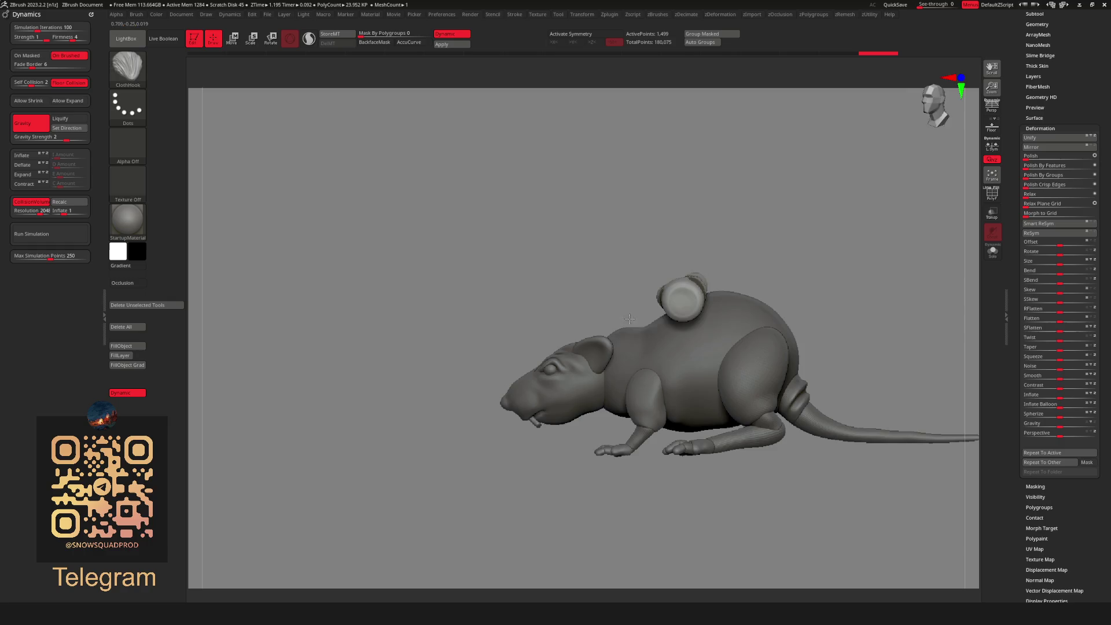
pyautogui.moveTo(630, 318)
pyautogui.mouseDown()
pyautogui.moveTo(706, 313)
pyautogui.moveTo(798, 359)
pyautogui.mouseUp()
pyautogui.moveTo(526, 307)
pyautogui.mouseDown()
pyautogui.moveTo(653, 342)
pyautogui.moveTo(578, 341)
pyautogui.moveTo(683, 347)
pyautogui.mouseUp()
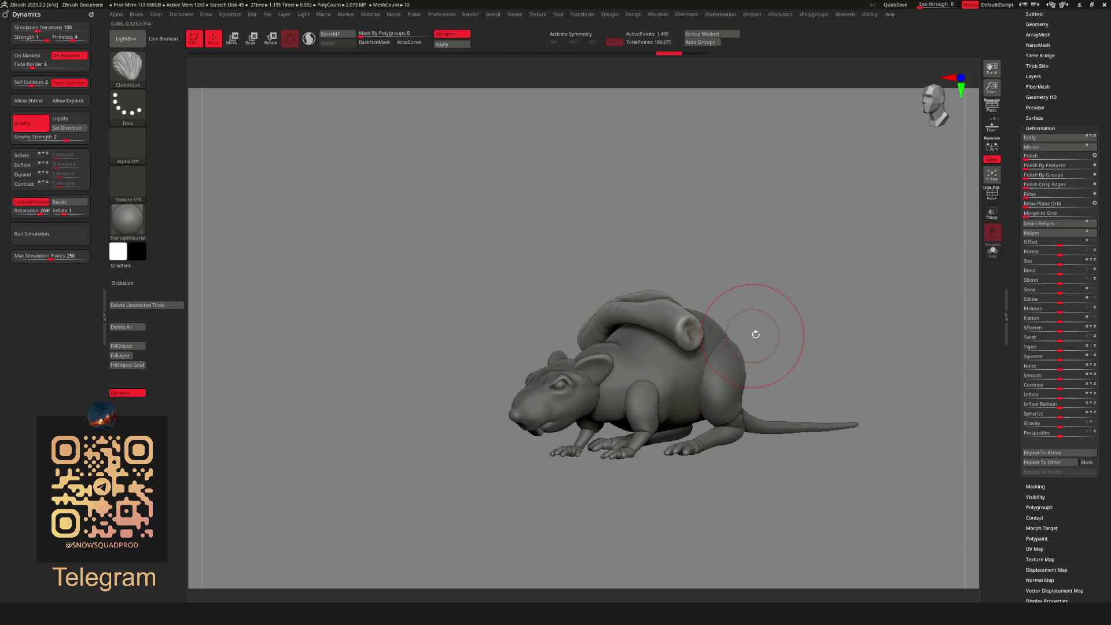
# Puff up the drooping end of the log with the ClothInflate brush.
pyautogui.press('b')
pyautogui.press('b')
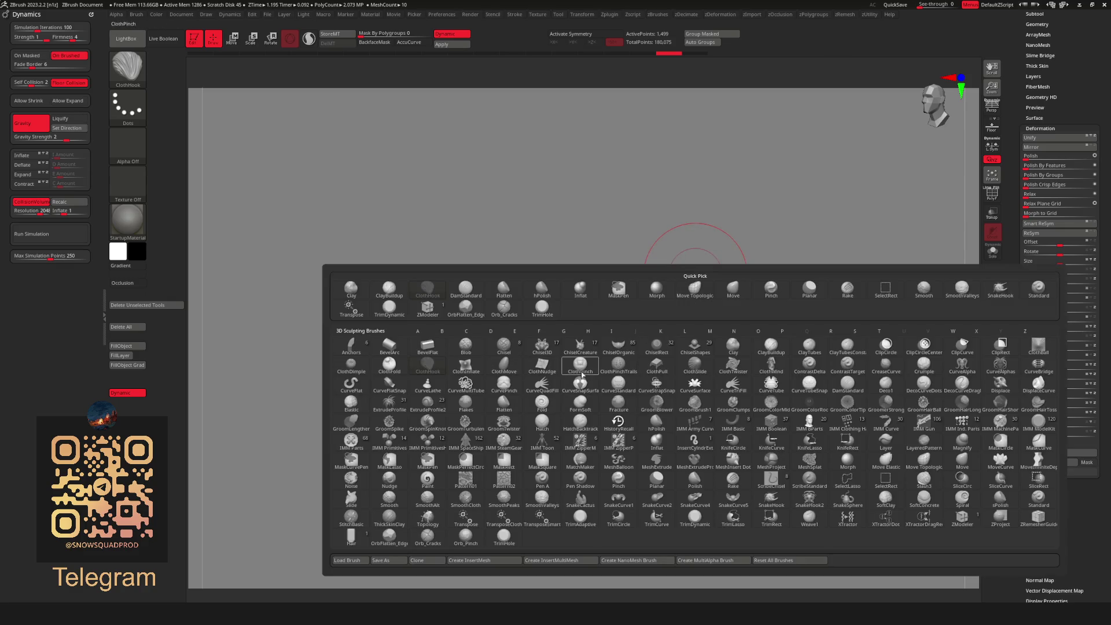
pyautogui.click(466, 365)
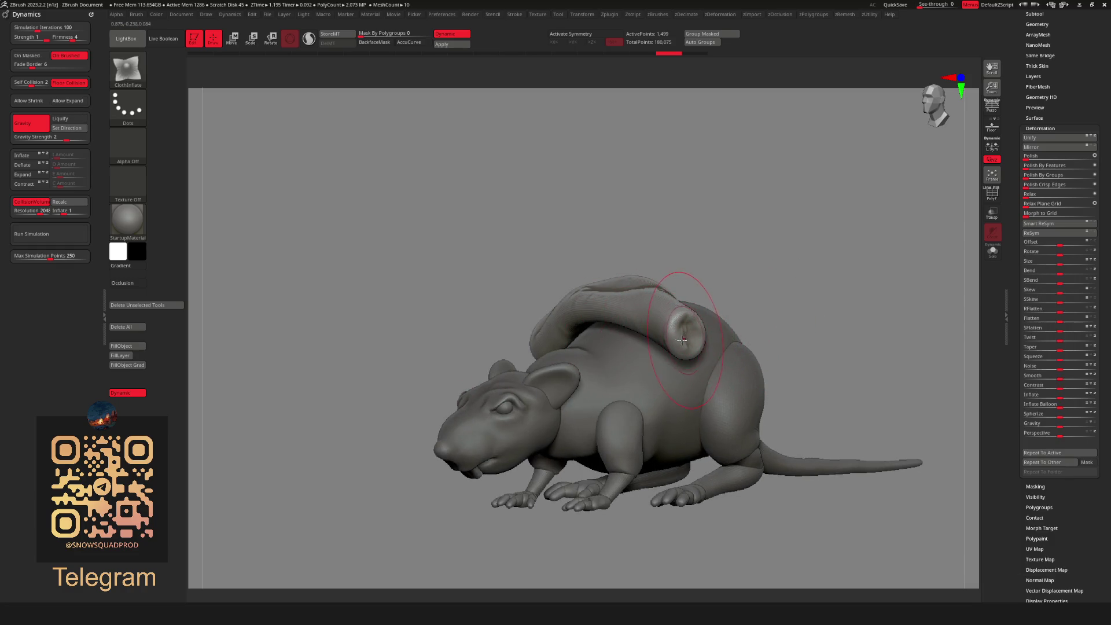
pyautogui.moveTo(682, 340)
pyautogui.mouseDown()
pyautogui.moveTo(694, 324)
pyautogui.moveTo(709, 332)
pyautogui.mouseUp()
# Turn off Dynamics Gravity, pick the Inflat brush, and face the model front-on.
pyautogui.click(39, 129)
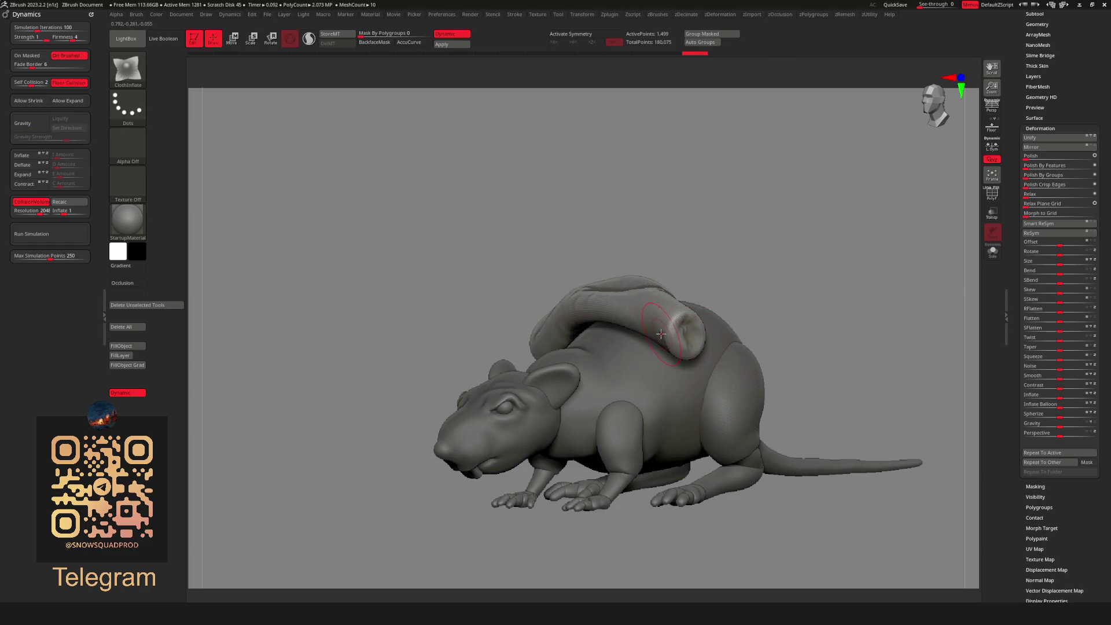
pyautogui.press('b')
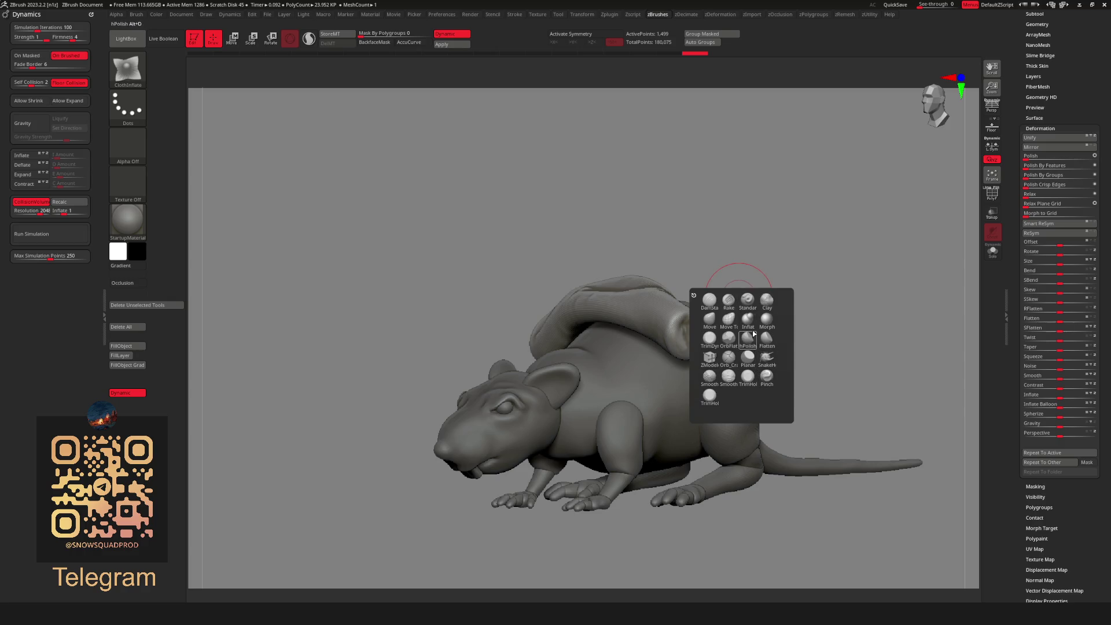
pyautogui.click(748, 320)
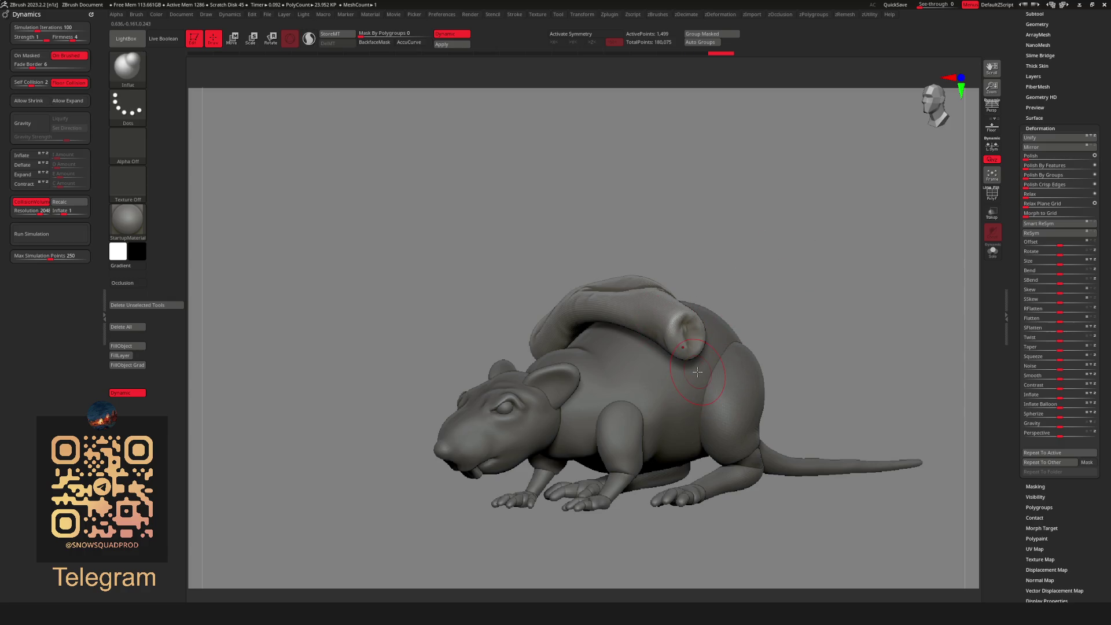
pyautogui.click(933, 104)
# Solo the log, mask all but its right end, and scale that end up with the gizmo.
pyautogui.click(992, 250)
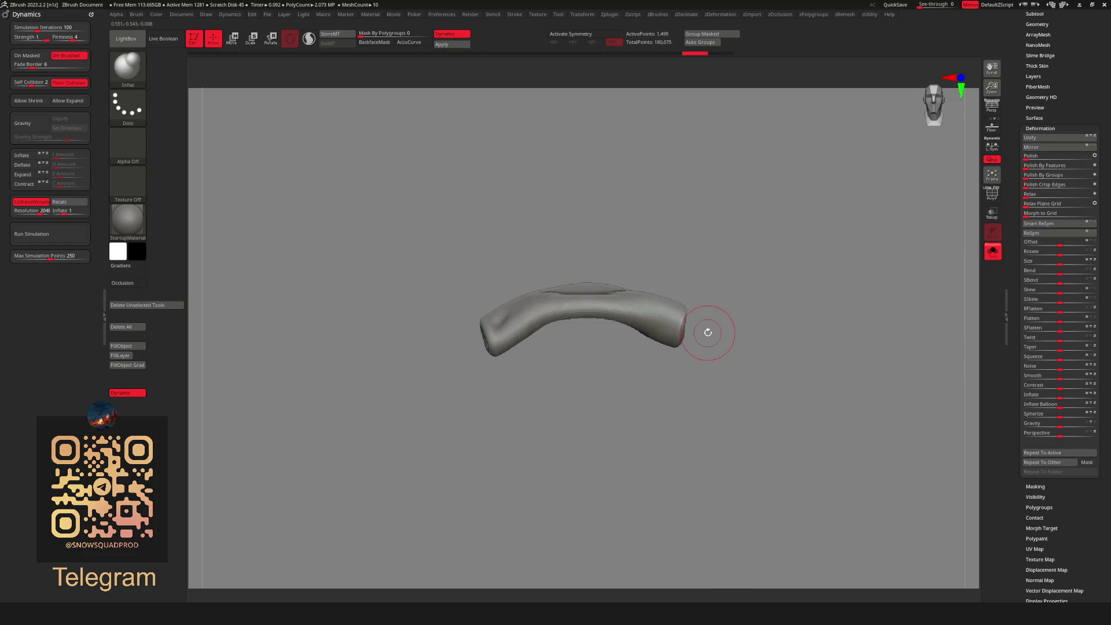
pyautogui.moveTo(664, 256)
pyautogui.keyDown('ctrl'); pyautogui.mouseDown()
pyautogui.moveTo(719, 258)
pyautogui.moveTo(638, 361)
pyautogui.mouseUp(); pyautogui.keyUp('ctrl')
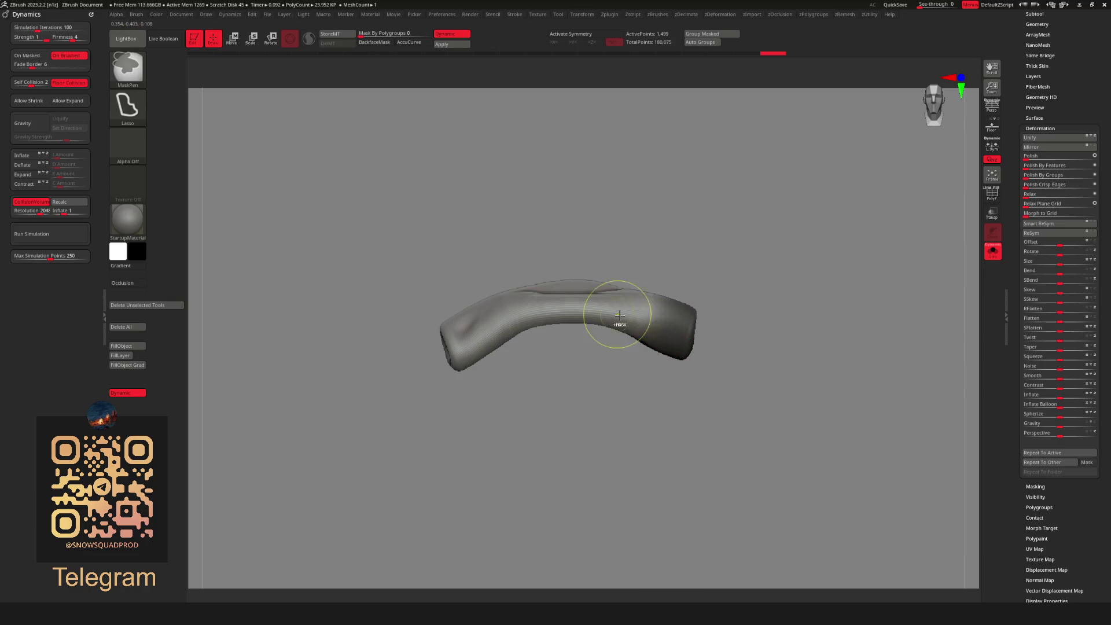
pyautogui.keyDown('ctrl'); pyautogui.click(781, 366); pyautogui.keyUp('ctrl')
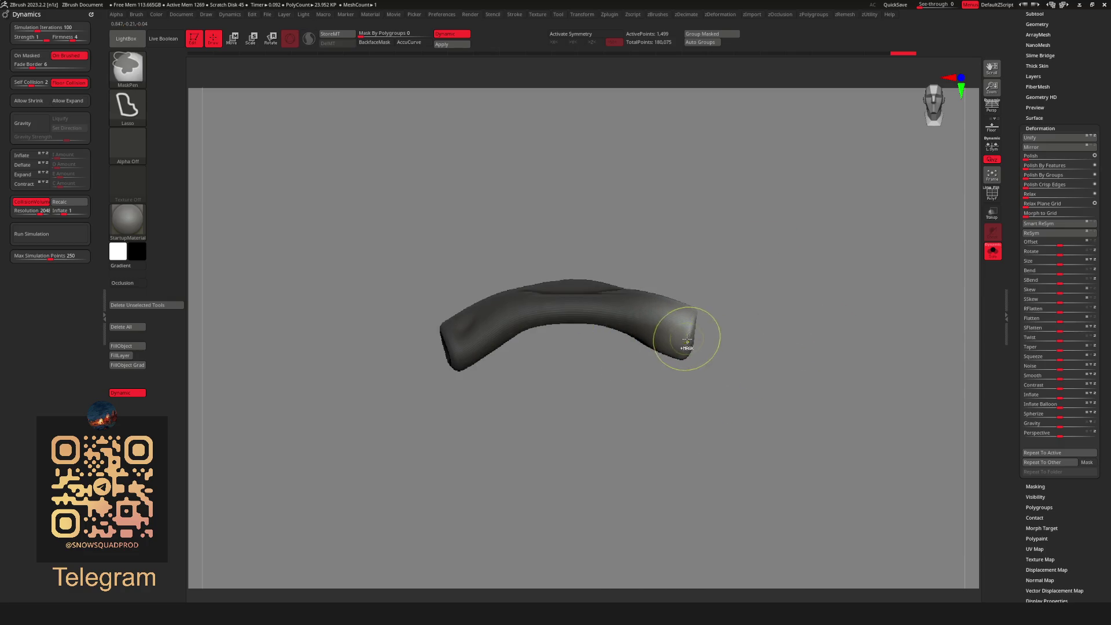
pyautogui.moveTo(688, 342); pyautogui.dragTo(793, 347)
pyautogui.press('w')
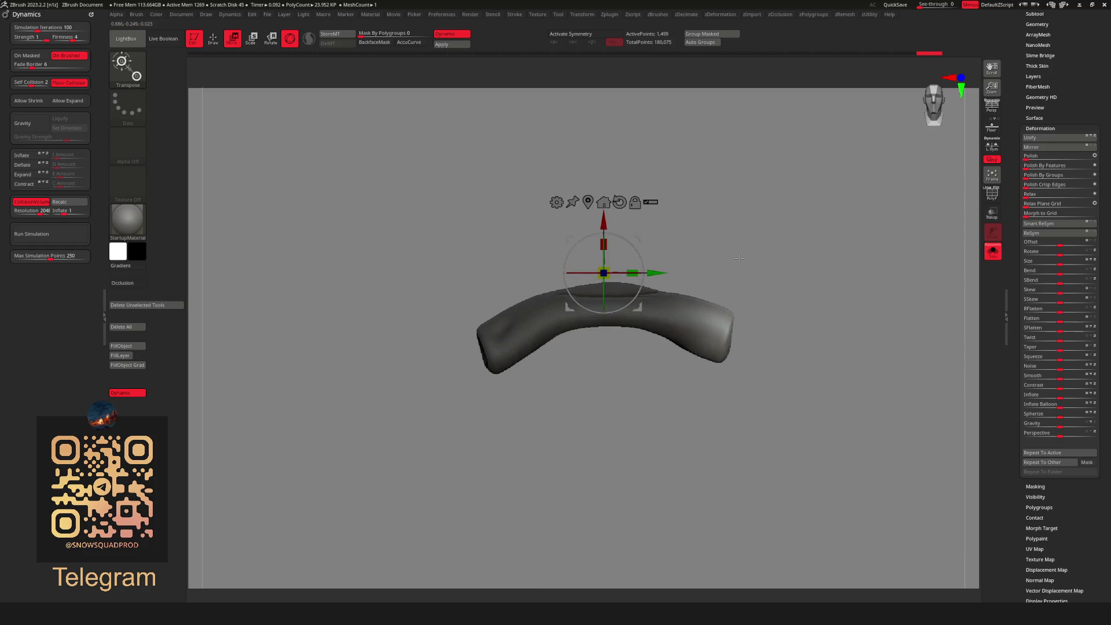
pyautogui.click(588, 202)
pyautogui.moveTo(601, 191); pyautogui.dragTo(703, 307)
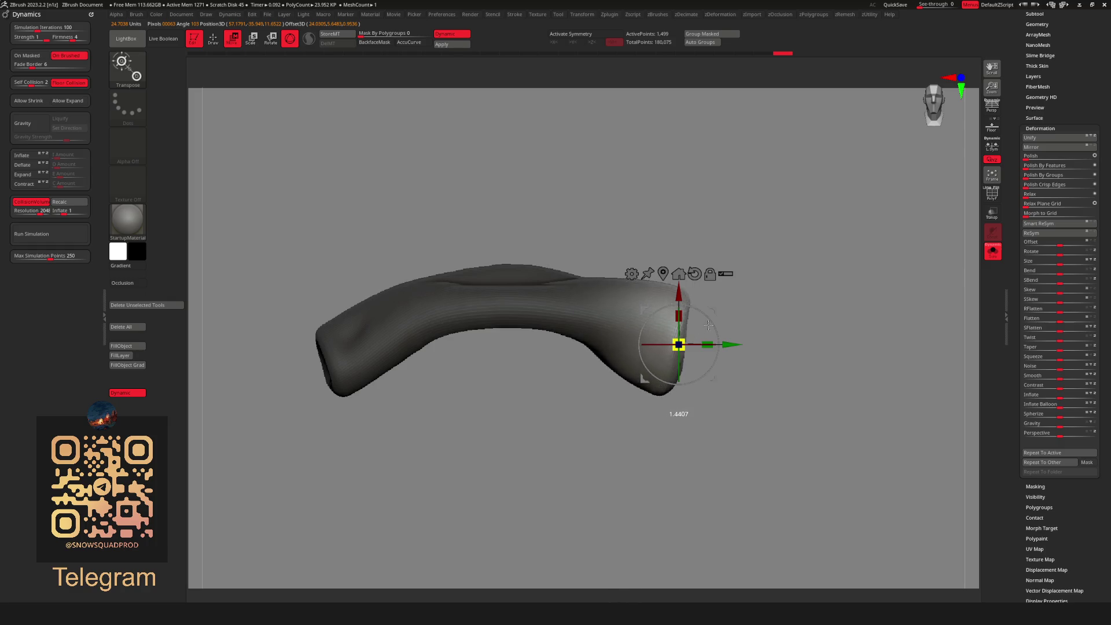
pyautogui.moveTo(708, 326)
pyautogui.mouseDown()
pyautogui.moveTo(671, 342)
pyautogui.moveTo(722, 345)
pyautogui.moveTo(684, 363)
pyautogui.mouseUp()
pyautogui.press('q')
pyautogui.moveTo(793, 331)
pyautogui.mouseDown()
pyautogui.moveTo(739, 321)
pyautogui.moveTo(806, 317)
pyautogui.moveTo(766, 310)
pyautogui.moveTo(756, 255)
pyautogui.mouseUp()
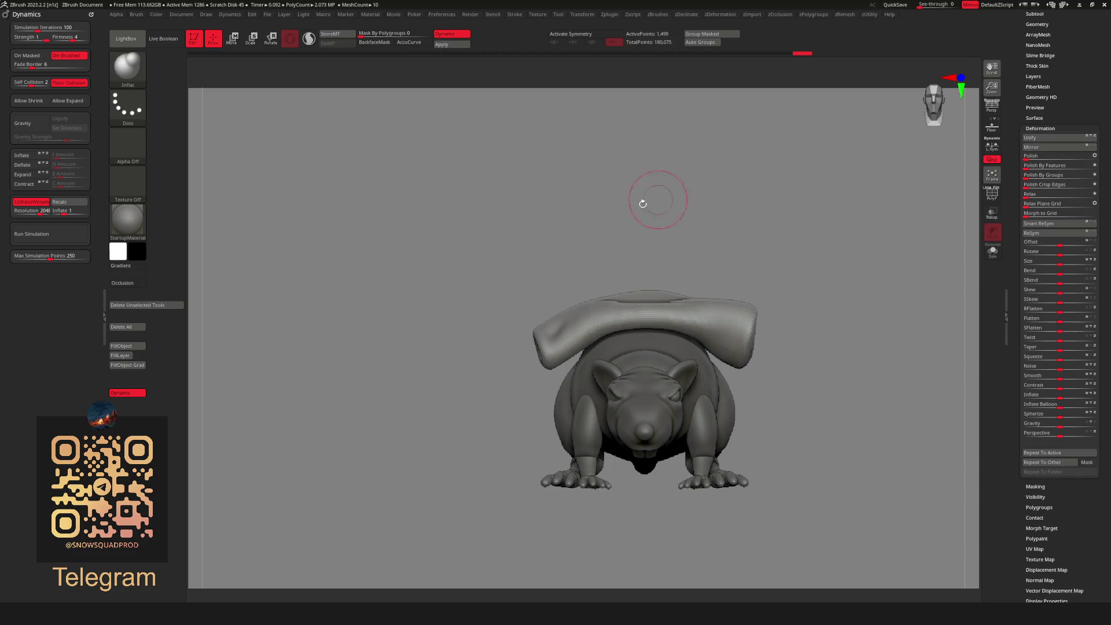
# Mask all but the log's left tip, shrink the tip, and view the whole rat again.
pyautogui.hotkey('alt', 's')
pyautogui.moveTo(408, 376)
pyautogui.keyDown('ctrl'); pyautogui.mouseDown()
pyautogui.moveTo(402, 255)
pyautogui.moveTo(380, 330)
pyautogui.mouseUp(); pyautogui.keyUp('ctrl')
pyautogui.keyDown('ctrl'); pyautogui.moveTo(533, 256); pyautogui.dragTo(509, 249); pyautogui.keyUp('ctrl')
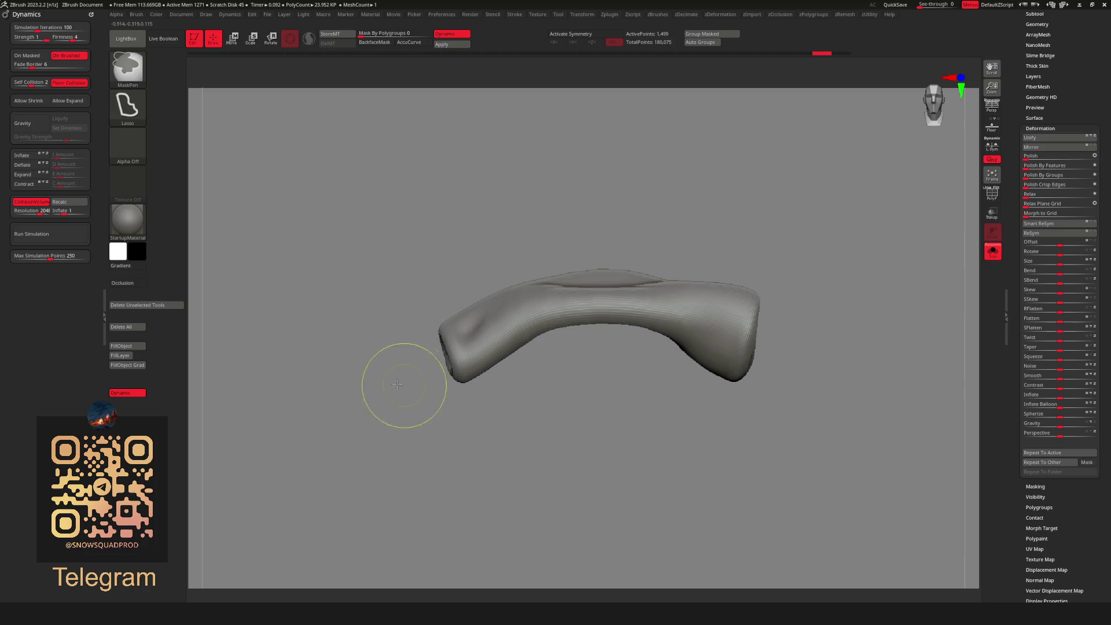
pyautogui.moveTo(404, 385)
pyautogui.keyDown('ctrl'); pyautogui.mouseDown()
pyautogui.moveTo(385, 278)
pyautogui.moveTo(374, 318)
pyautogui.mouseUp(); pyautogui.keyUp('ctrl')
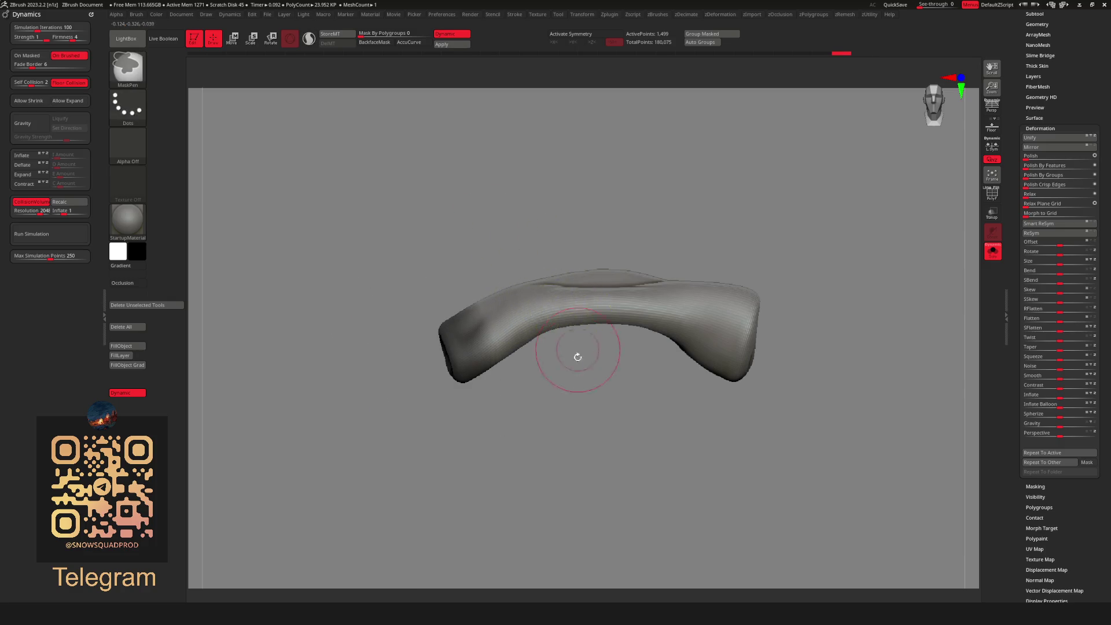
pyautogui.keyDown('ctrl'); pyautogui.click(546, 376); pyautogui.keyUp('ctrl')
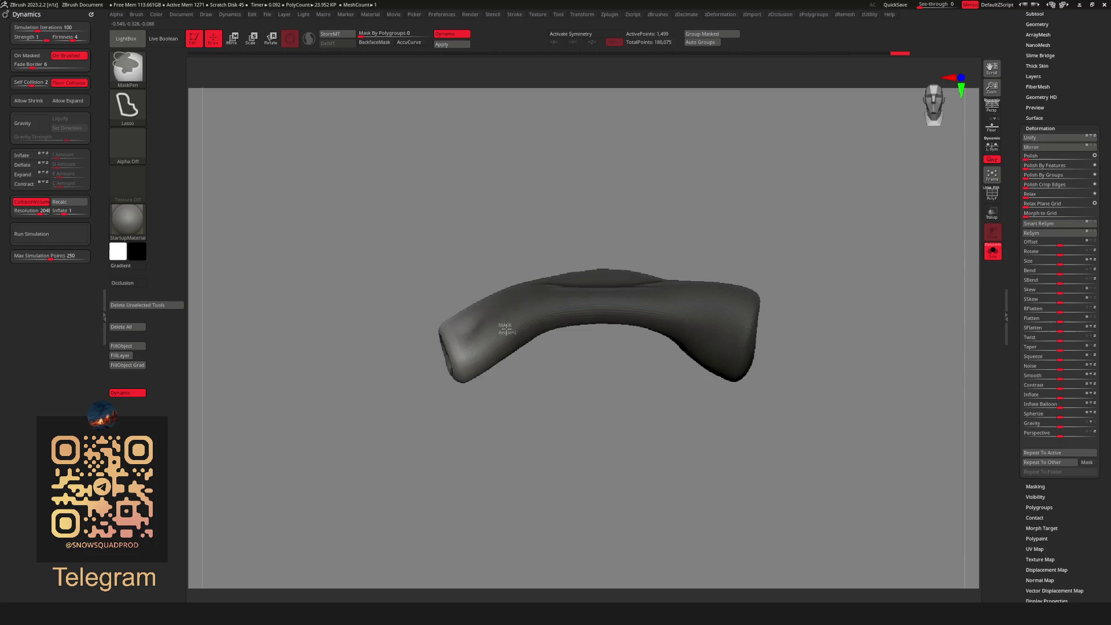
pyautogui.press('w')
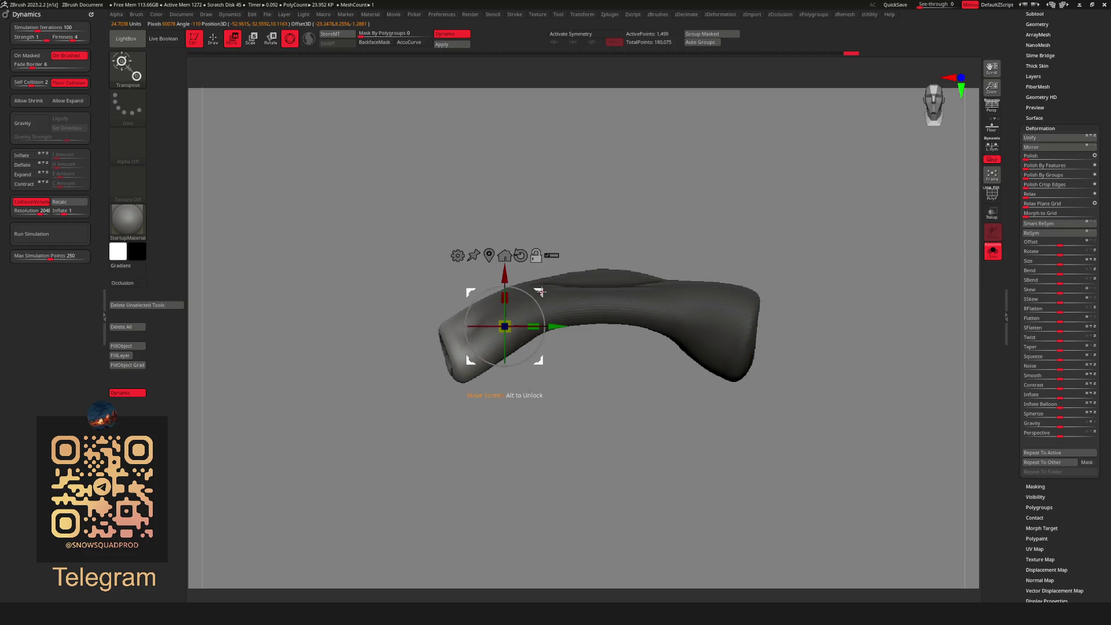
pyautogui.moveTo(541, 291)
pyautogui.mouseDown()
pyautogui.moveTo(498, 324)
pyautogui.moveTo(473, 368)
pyautogui.moveTo(446, 325)
pyautogui.mouseUp()
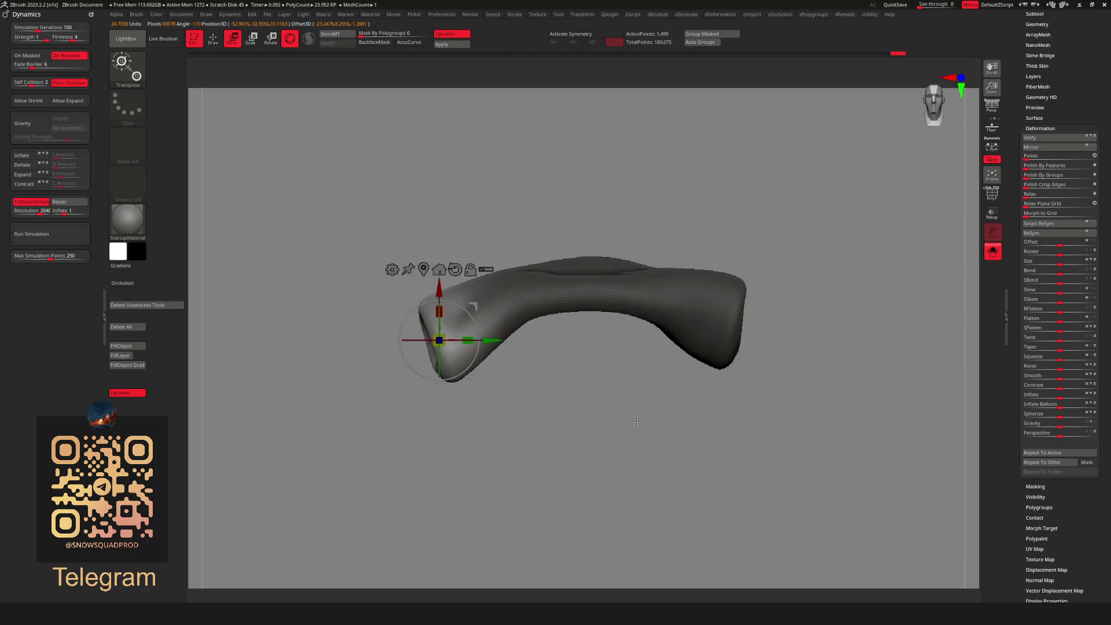
pyautogui.moveTo(688, 343)
pyautogui.mouseDown()
pyautogui.moveTo(633, 372)
pyautogui.moveTo(720, 459)
pyautogui.moveTo(778, 426)
pyautogui.moveTo(740, 284)
pyautogui.moveTo(723, 281)
pyautogui.moveTo(743, 267)
pyautogui.moveTo(733, 296)
pyautogui.mouseUp()
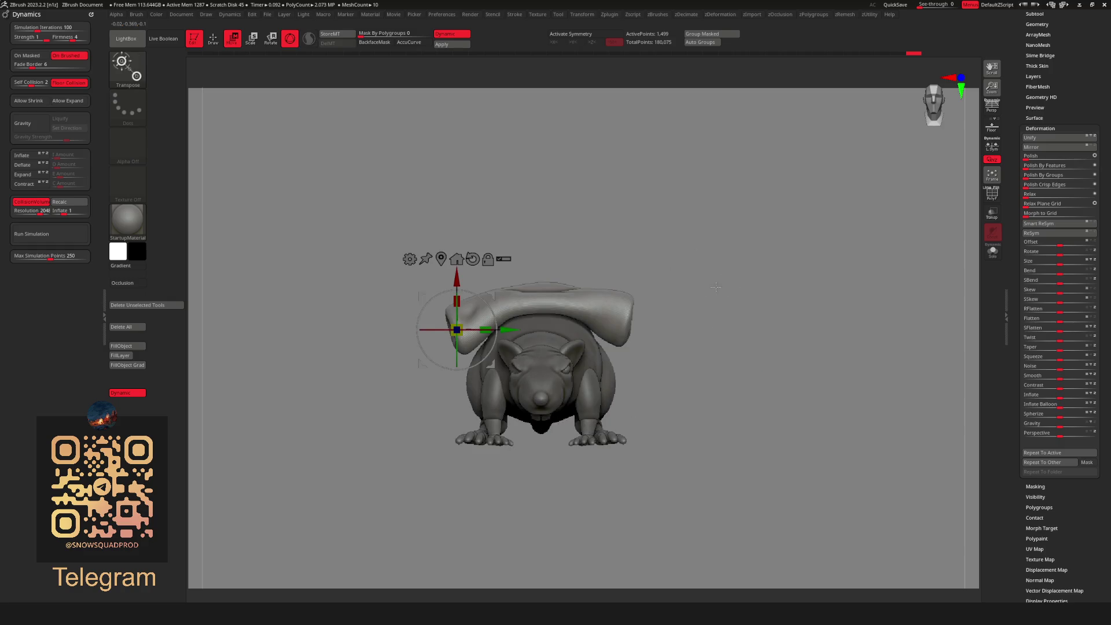
# Choose the Move brush via B, M, V from the brush palette.
pyautogui.press('q')
pyautogui.press('b')
pyautogui.press('m')
pyautogui.press('v')
pyautogui.press('space')
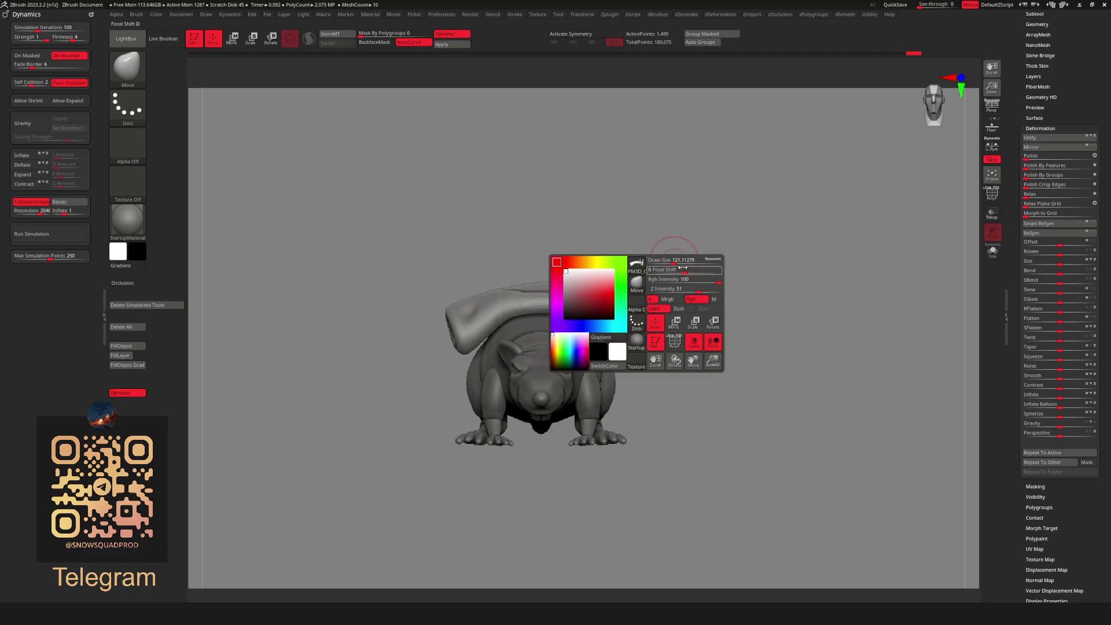
# Check the curled log from side and three-quarter views, then bring up the subtool actions list.
pyautogui.moveTo(704, 241)
pyautogui.mouseDown()
pyautogui.moveTo(555, 246)
pyautogui.moveTo(493, 308)
pyautogui.moveTo(551, 294)
pyautogui.moveTo(615, 245)
pyautogui.moveTo(685, 253)
pyautogui.moveTo(690, 274)
pyautogui.moveTo(570, 255)
pyautogui.mouseUp()
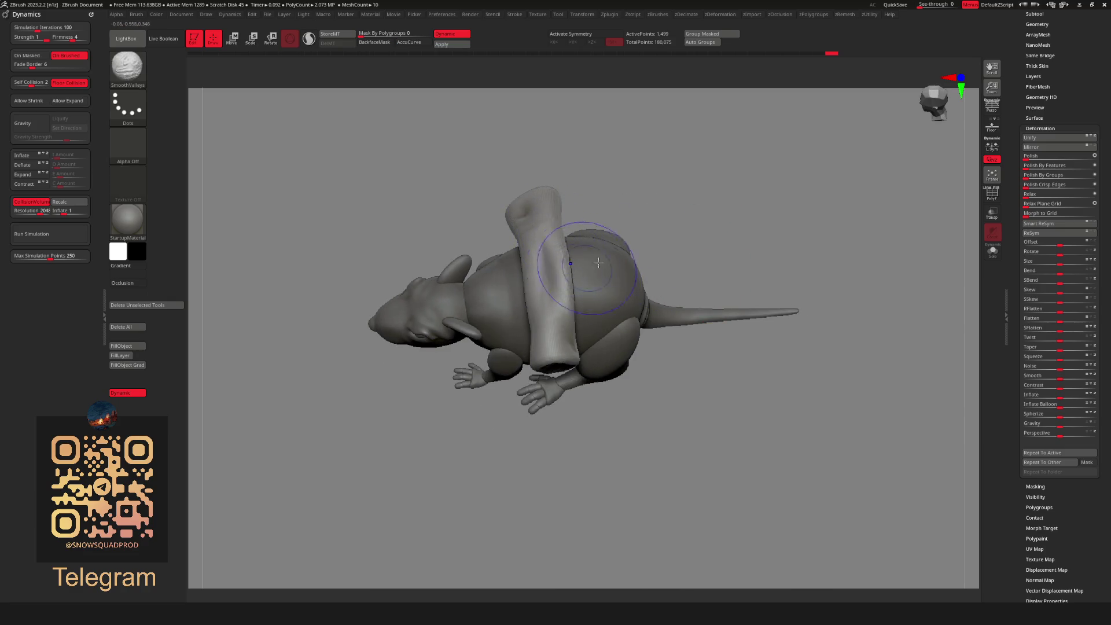
pyautogui.moveTo(657, 248)
pyautogui.mouseDown()
pyautogui.moveTo(662, 216)
pyautogui.moveTo(689, 276)
pyautogui.moveTo(727, 290)
pyautogui.moveTo(707, 292)
pyautogui.moveTo(722, 265)
pyautogui.moveTo(727, 351)
pyautogui.moveTo(781, 286)
pyautogui.mouseUp()
pyautogui.press('space')
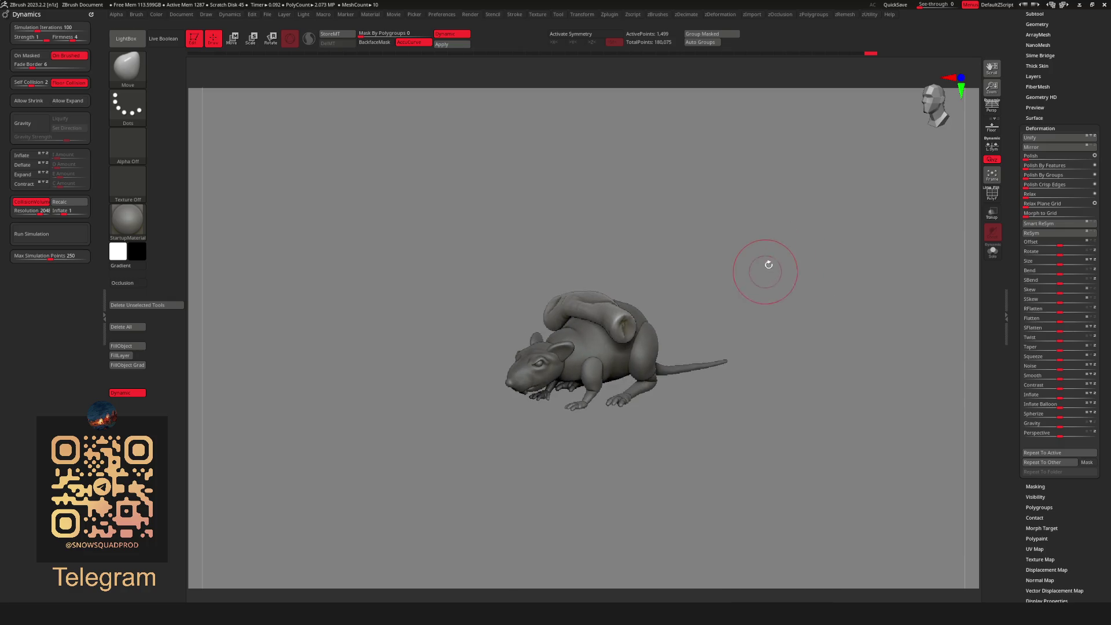
pyautogui.press('space')
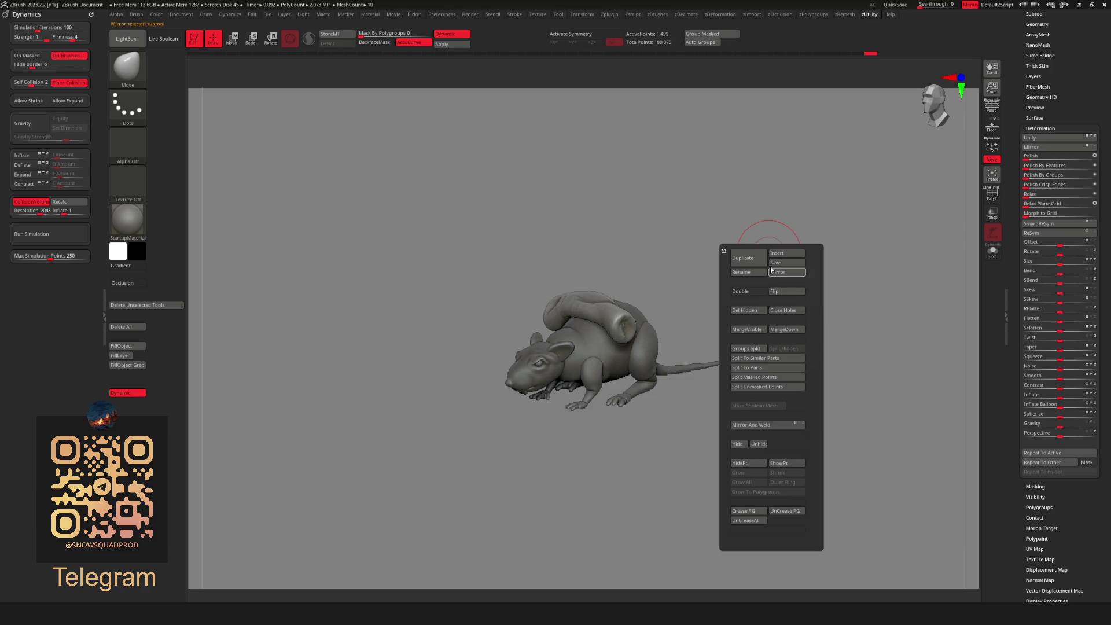
# Insert a Cube3D subtool and lift it above the rat's back with the gizmo.
pyautogui.press('space')
pyautogui.click(797, 255)
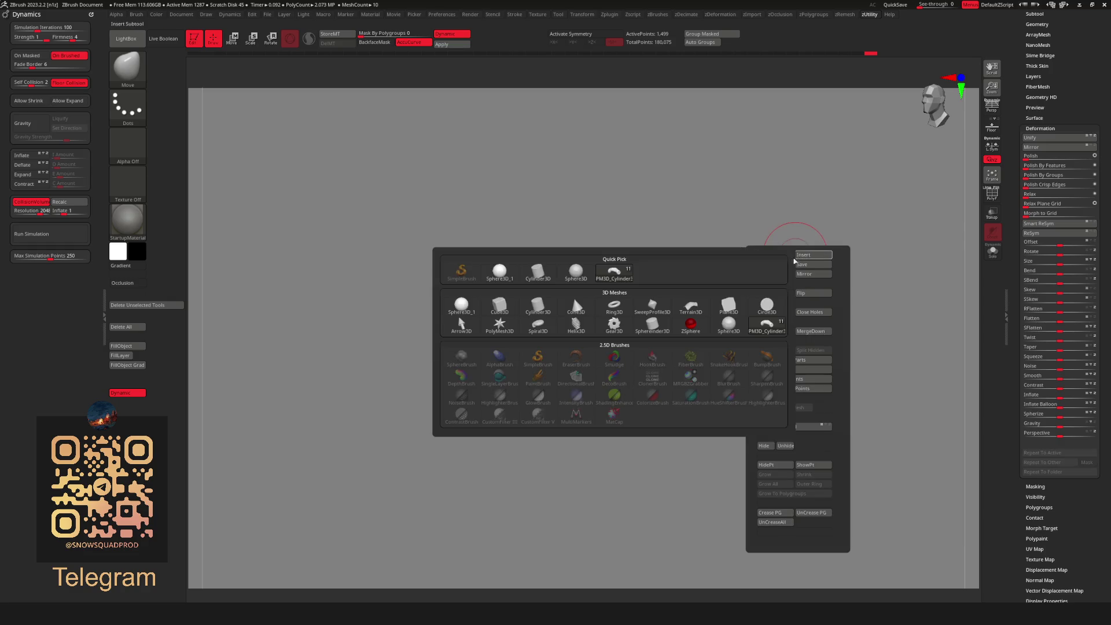
pyautogui.click(504, 313)
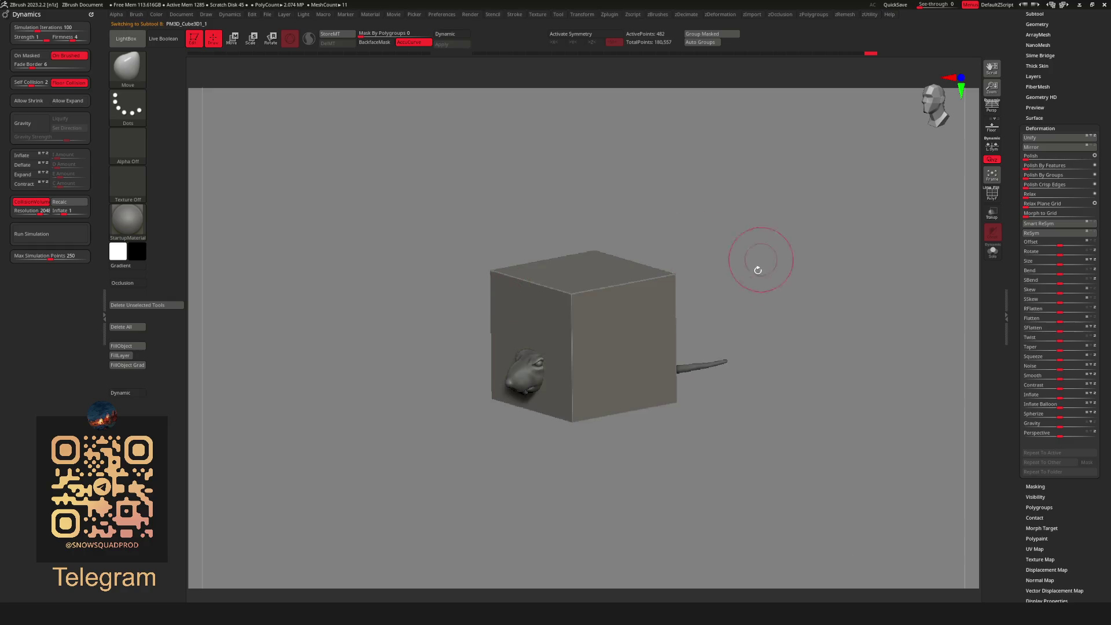
pyautogui.press('w')
pyautogui.moveTo(607, 301)
pyautogui.mouseDown()
pyautogui.moveTo(671, 197)
pyautogui.moveTo(687, 237)
pyautogui.moveTo(633, 246)
pyautogui.moveTo(619, 257)
pyautogui.moveTo(635, 263)
pyautogui.moveTo(624, 259)
pyautogui.mouseUp()
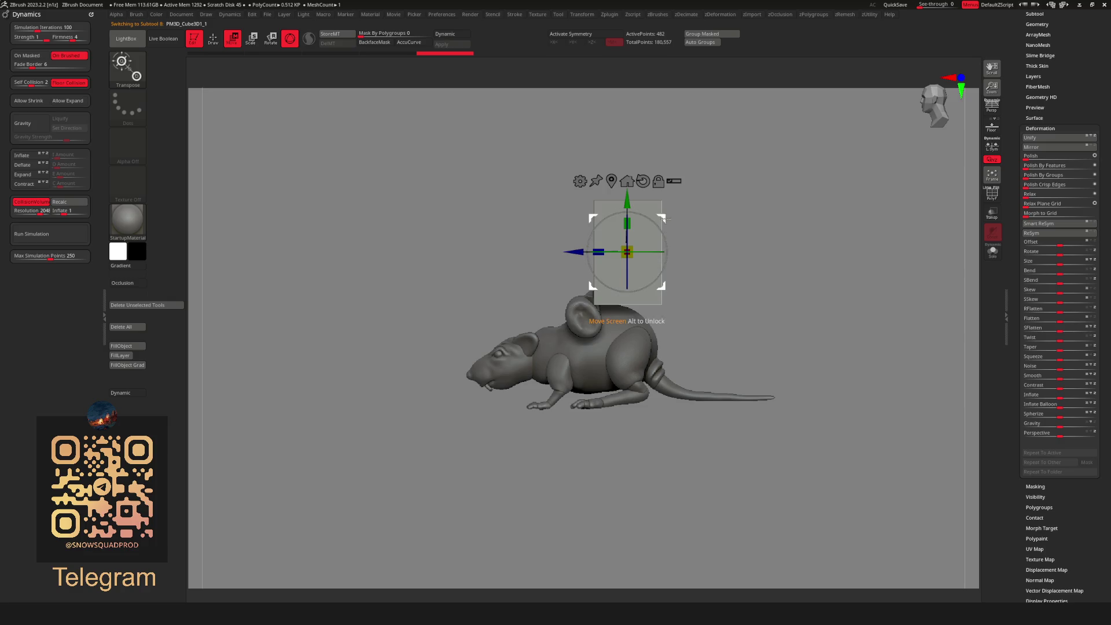
# Raise the cube slightly and squash it vertically to a Y scale of 0.6846.
pyautogui.moveTo(664, 218)
pyautogui.mouseDown()
pyautogui.moveTo(664, 246)
pyautogui.moveTo(667, 210)
pyautogui.moveTo(720, 247)
pyautogui.mouseUp()
pyautogui.moveTo(634, 219); pyautogui.dragTo(636, 242)
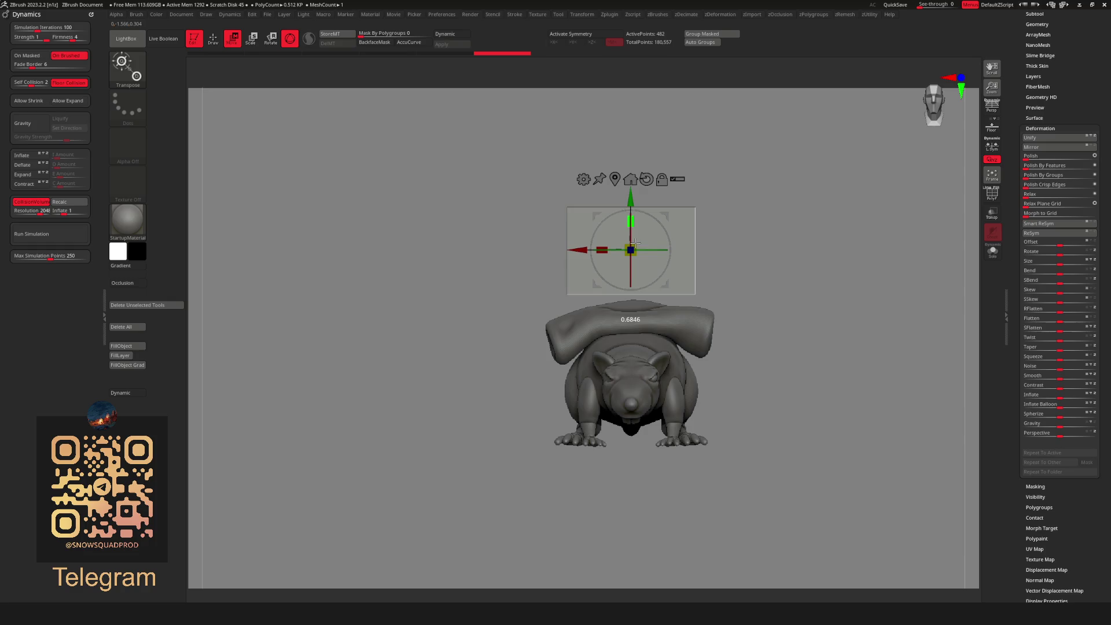
pyautogui.moveTo(723, 324)
pyautogui.mouseDown()
pyautogui.moveTo(774, 369)
pyautogui.moveTo(777, 347)
pyautogui.mouseUp()
pyautogui.press('q')
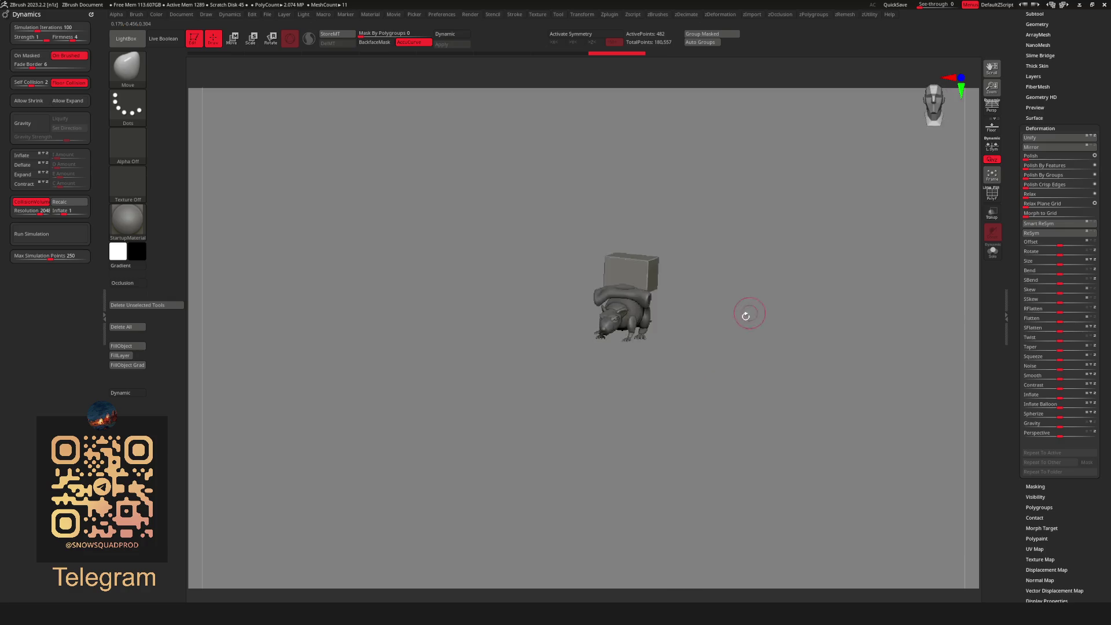
# From side and front views, nudge the upright block forward onto the back behind the ear.
pyautogui.moveTo(735, 301)
pyautogui.mouseDown()
pyautogui.moveTo(723, 273)
pyautogui.moveTo(751, 285)
pyautogui.moveTo(702, 293)
pyautogui.moveTo(717, 263)
pyautogui.mouseUp()
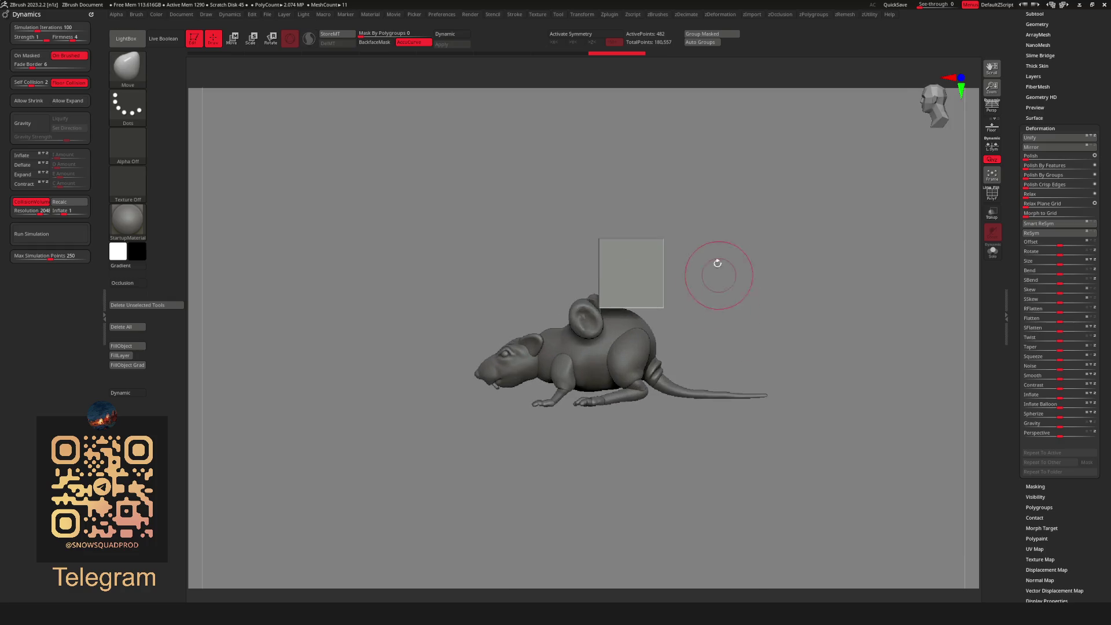
pyautogui.press('w')
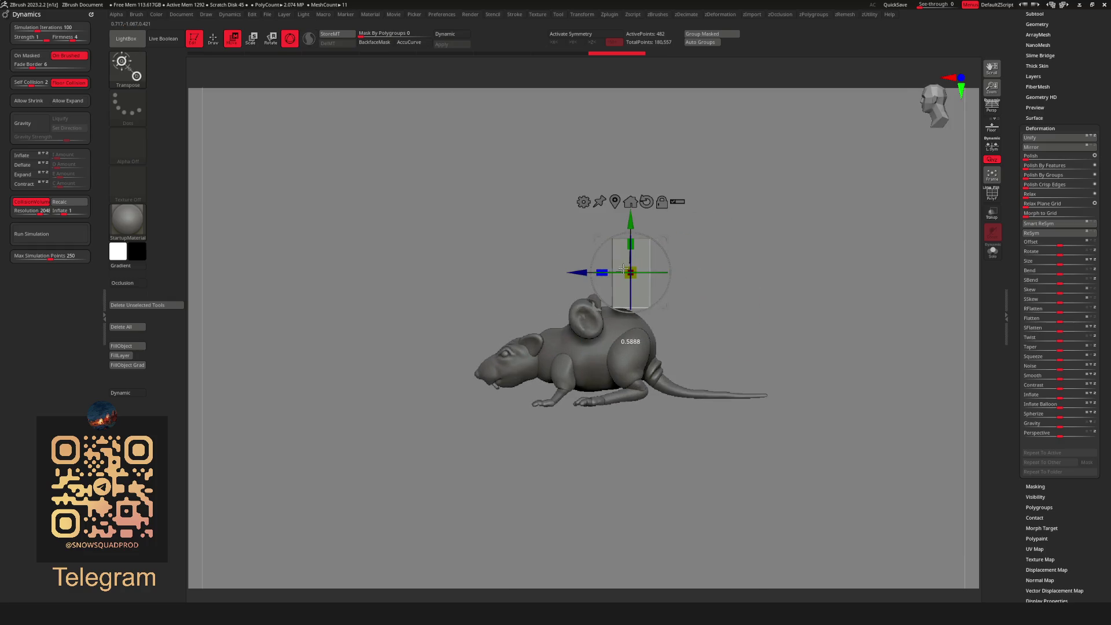
pyautogui.moveTo(578, 272); pyautogui.dragTo(569, 273)
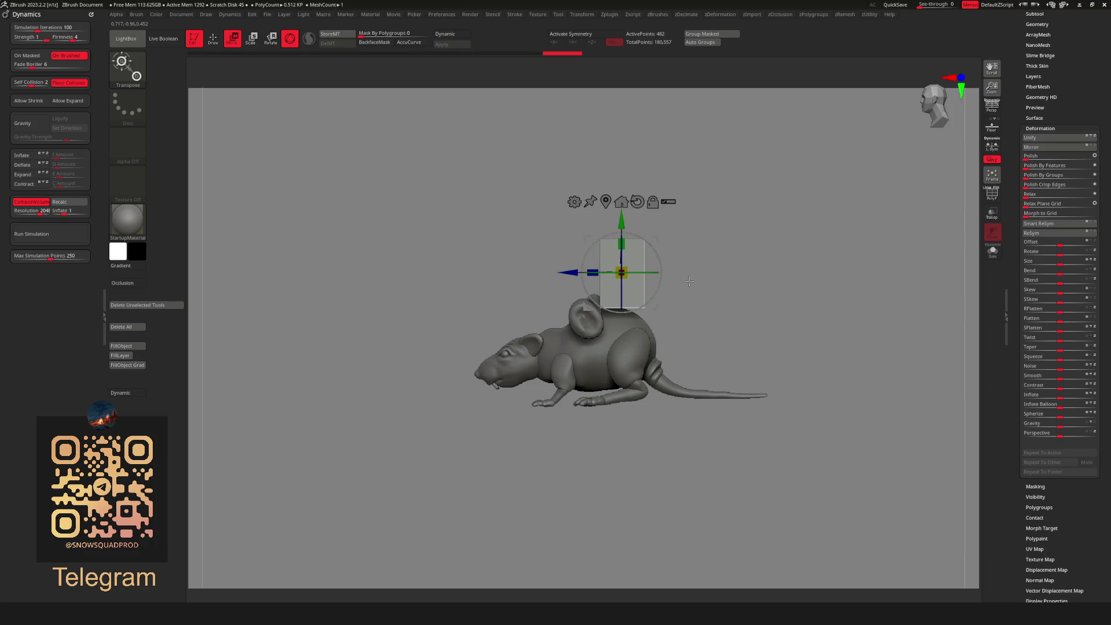
pyautogui.press('q')
pyautogui.moveTo(756, 297)
pyautogui.mouseDown()
pyautogui.moveTo(715, 294)
pyautogui.moveTo(764, 263)
pyautogui.mouseUp()
pyautogui.scroll(5, 594, 308)
pyautogui.press('w')
pyautogui.scroll(5, 641, 345)
pyautogui.press('q')
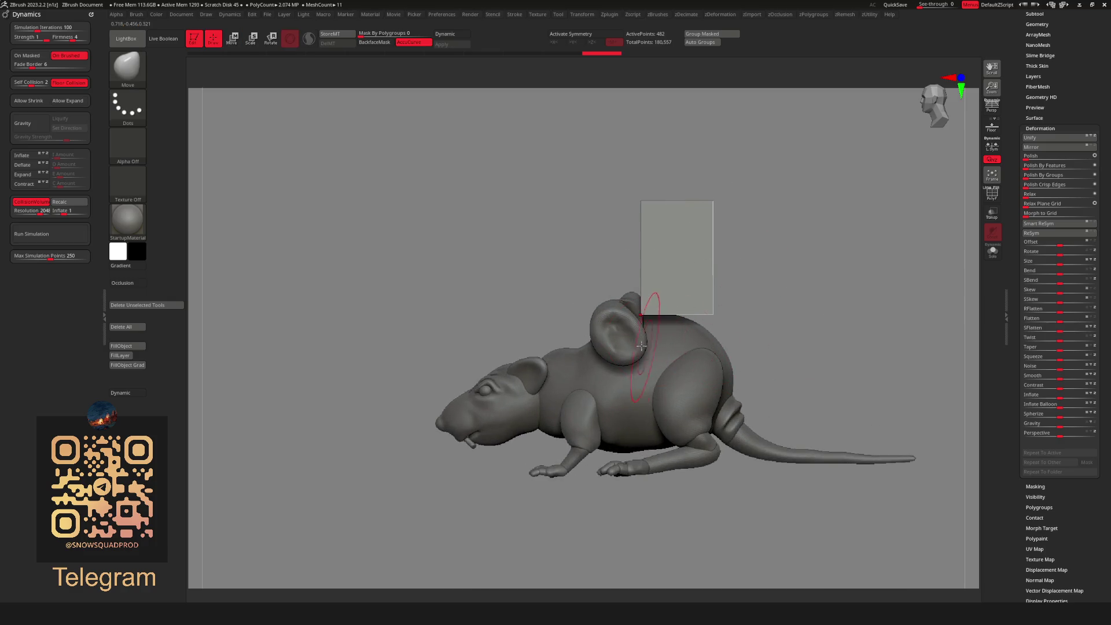
pyautogui.press('w')
pyautogui.press('q')
pyautogui.keyDown('alt'); pyautogui.click(622, 323); pyautogui.keyUp('alt')
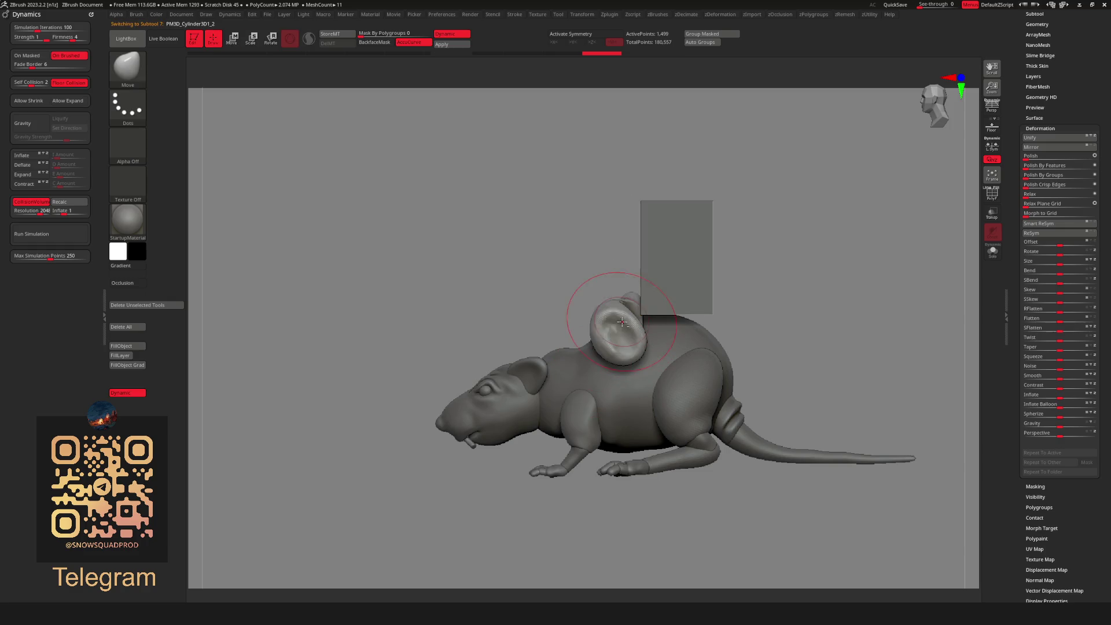
pyautogui.press('w')
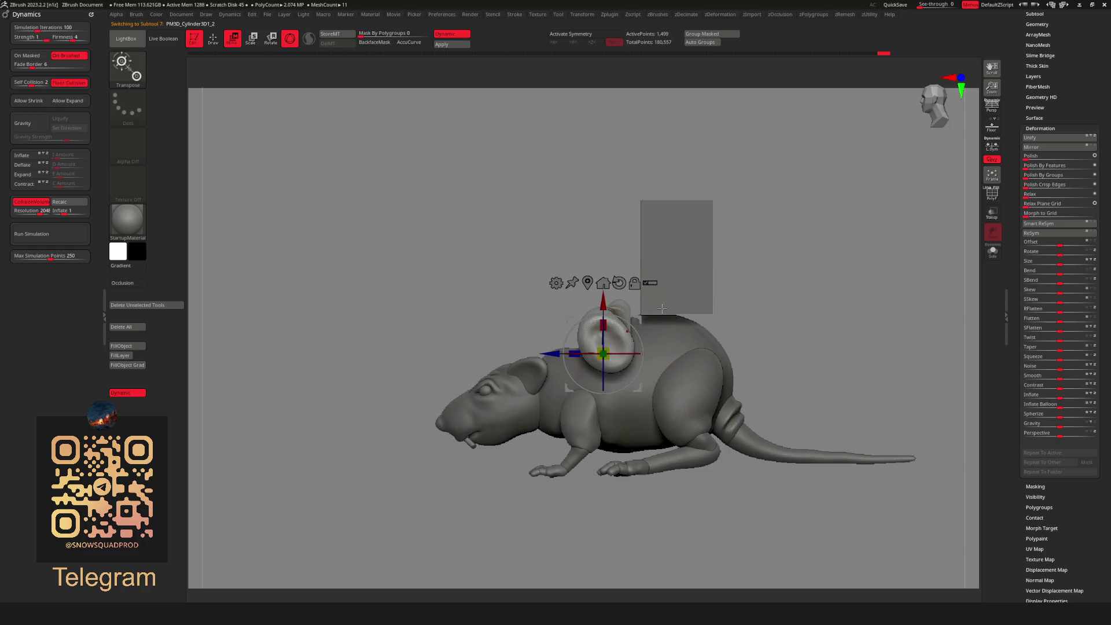
pyautogui.press('q')
pyautogui.moveTo(770, 278)
pyautogui.mouseDown()
pyautogui.moveTo(706, 277)
pyautogui.moveTo(776, 276)
pyautogui.mouseUp()
pyautogui.press('w')
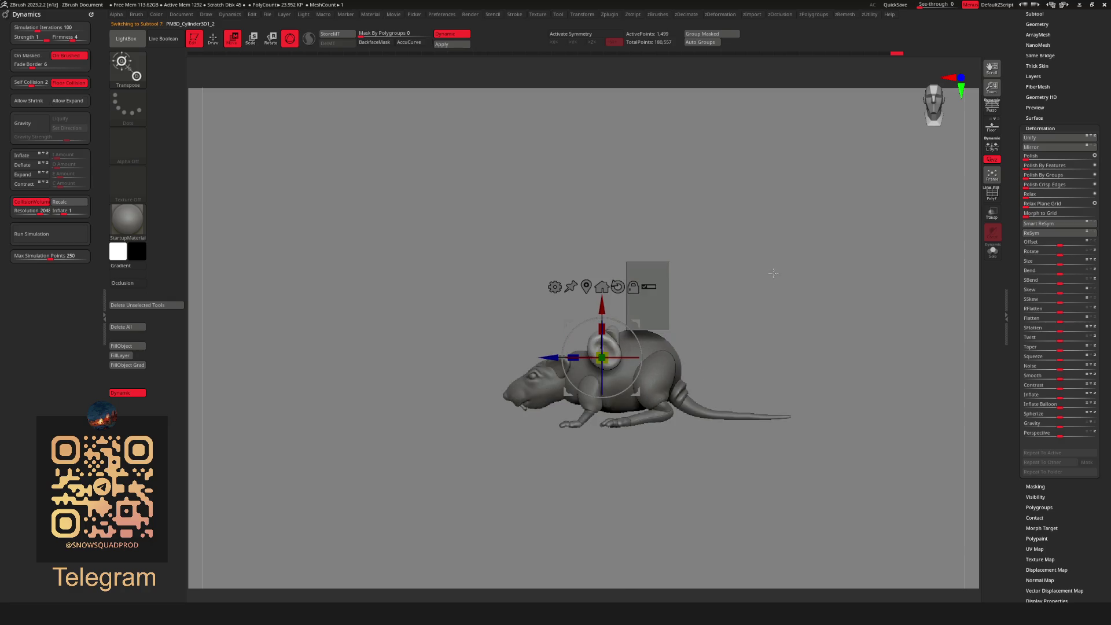
pyautogui.press('q')
pyautogui.press('w')
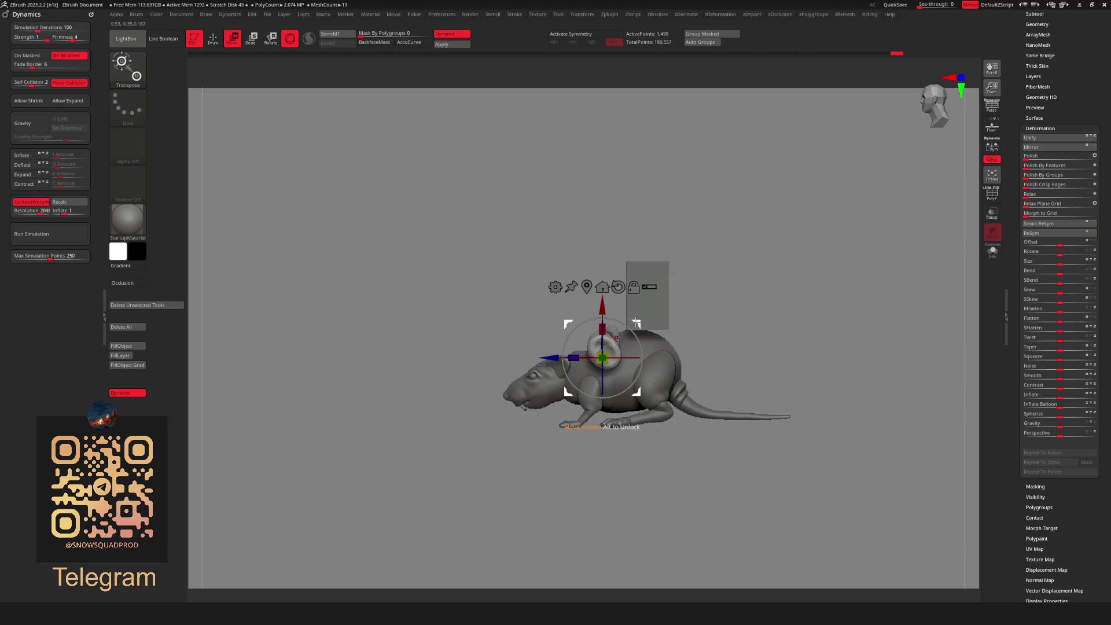
pyautogui.press('q')
pyautogui.keyDown('alt'); pyautogui.click(666, 288); pyautogui.keyUp('alt')
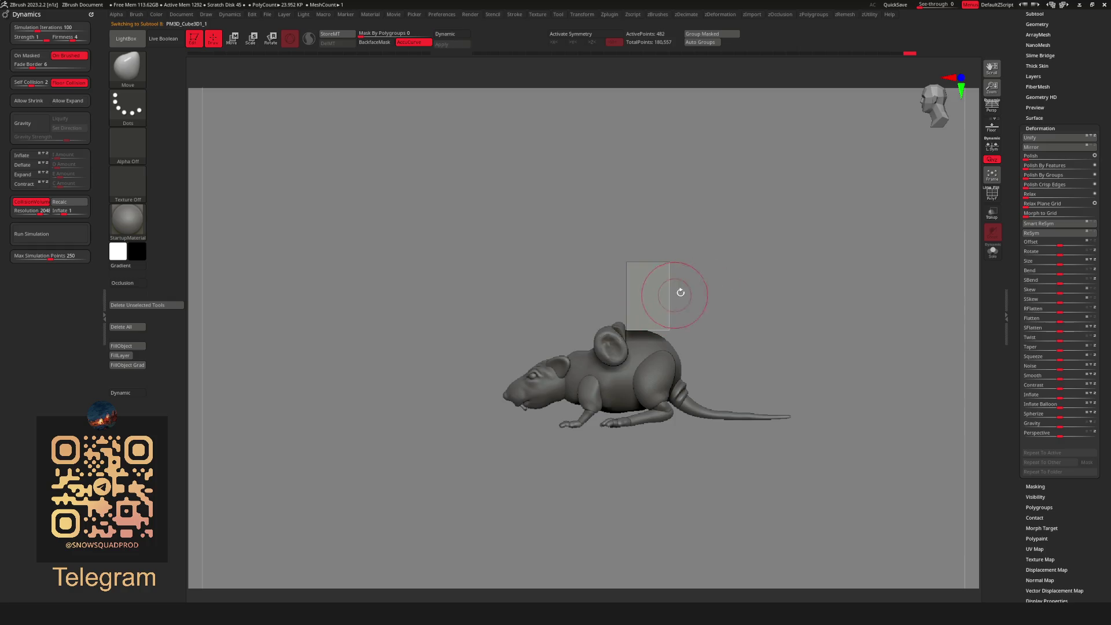
pyautogui.press('w')
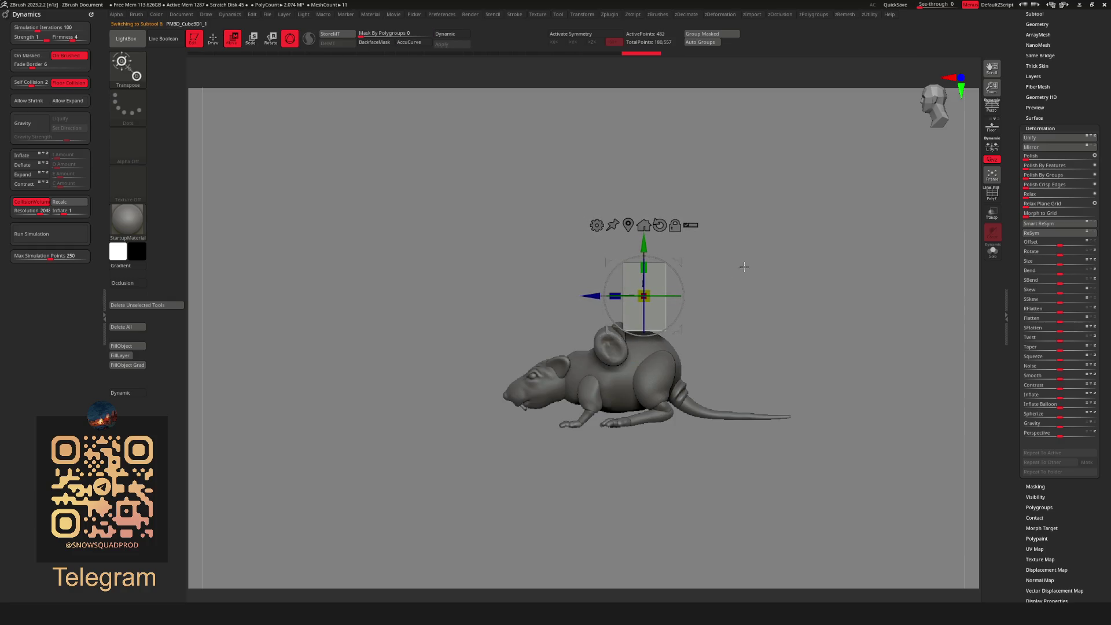
# Run ZRemesher on the cube, rebuilding it into an even grid of about 2,000 points.
pyautogui.moveTo(744, 266)
pyautogui.mouseDown()
pyautogui.moveTo(749, 282)
pyautogui.moveTo(761, 264)
pyautogui.moveTo(736, 226)
pyautogui.mouseUp()
pyautogui.press('q')
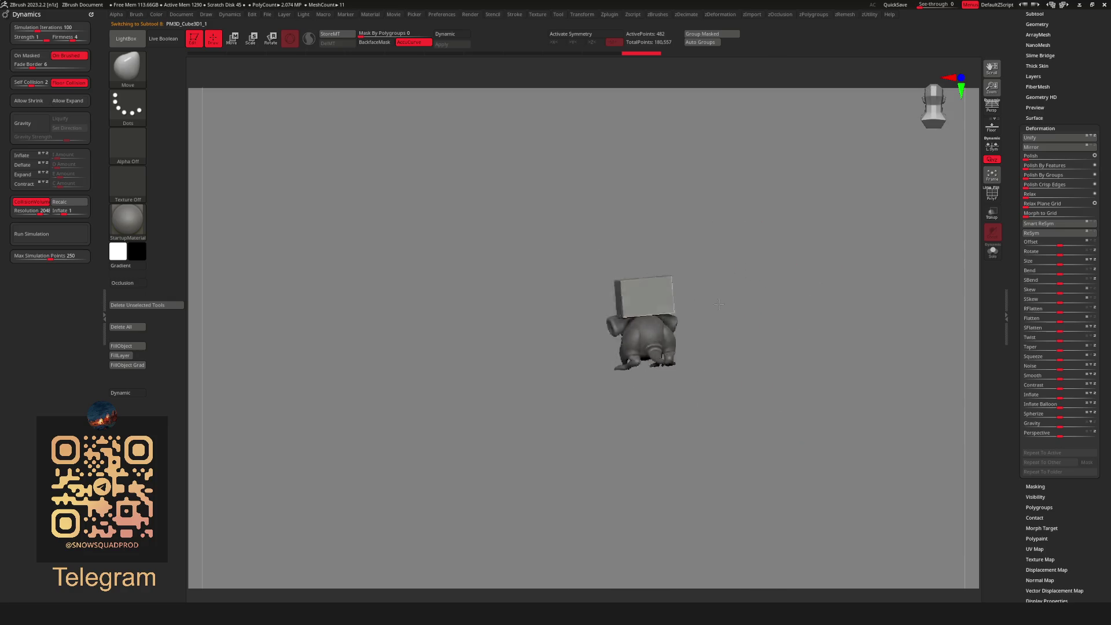
pyautogui.moveTo(728, 356)
pyautogui.mouseDown()
pyautogui.moveTo(766, 275)
pyautogui.moveTo(694, 295)
pyautogui.moveTo(762, 309)
pyautogui.moveTo(770, 247)
pyautogui.moveTo(746, 272)
pyautogui.moveTo(700, 275)
pyautogui.moveTo(746, 266)
pyautogui.moveTo(766, 243)
pyautogui.moveTo(770, 289)
pyautogui.mouseUp()
pyautogui.hotkey('shift', 'f')
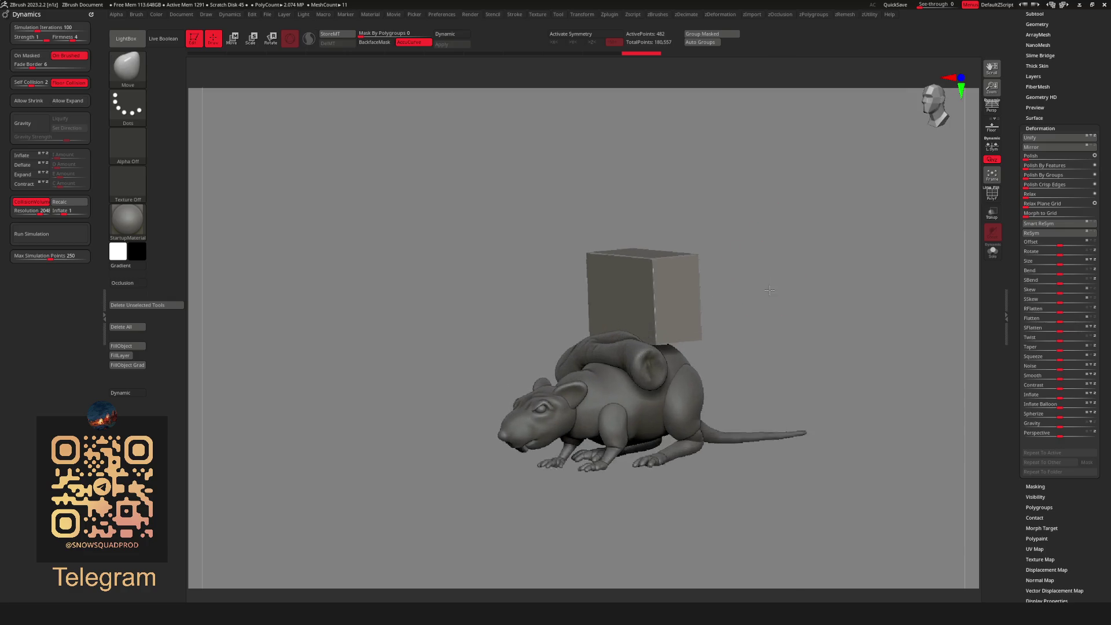
pyautogui.press('space')
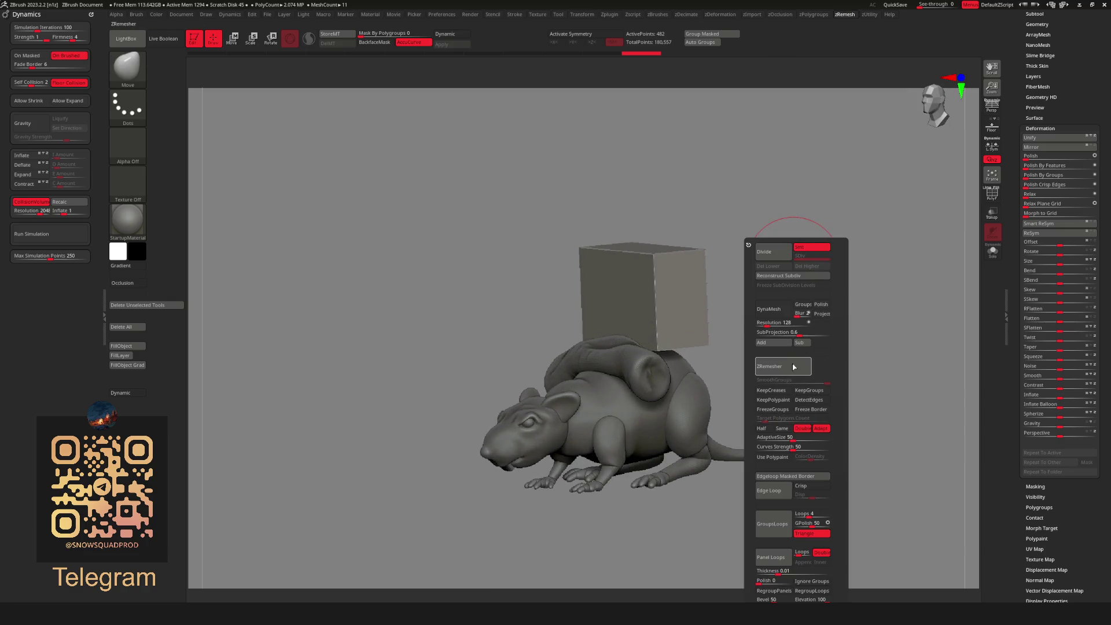
pyautogui.click(794, 367)
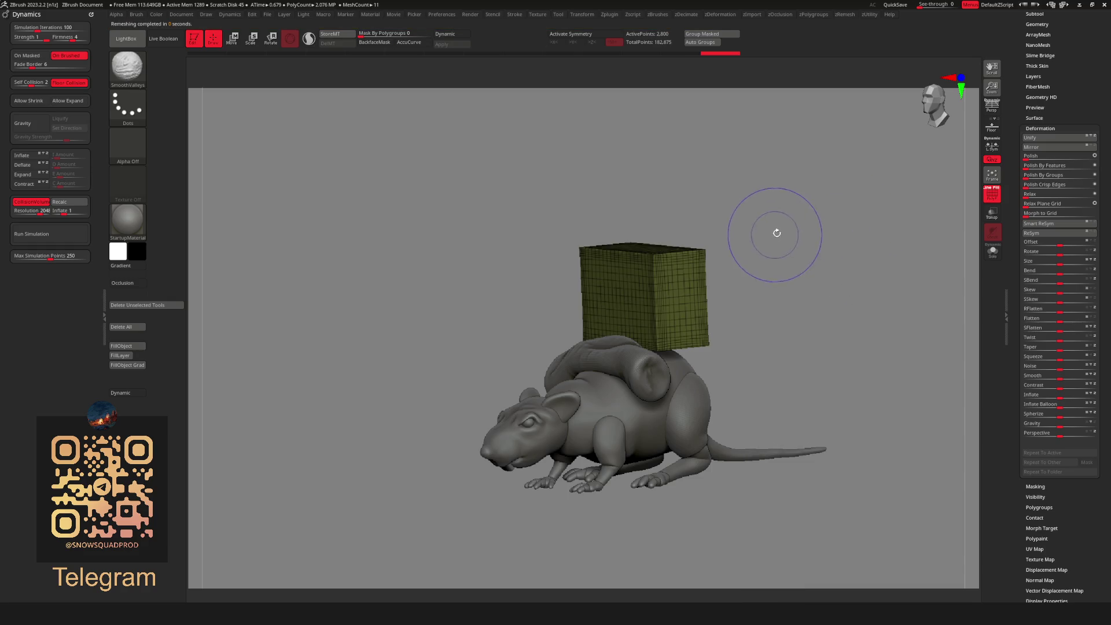
pyautogui.hotkey('shift', 'f')
pyautogui.moveTo(769, 251)
pyautogui.mouseDown()
pyautogui.moveTo(763, 270)
pyautogui.moveTo(654, 165)
pyautogui.mouseUp()
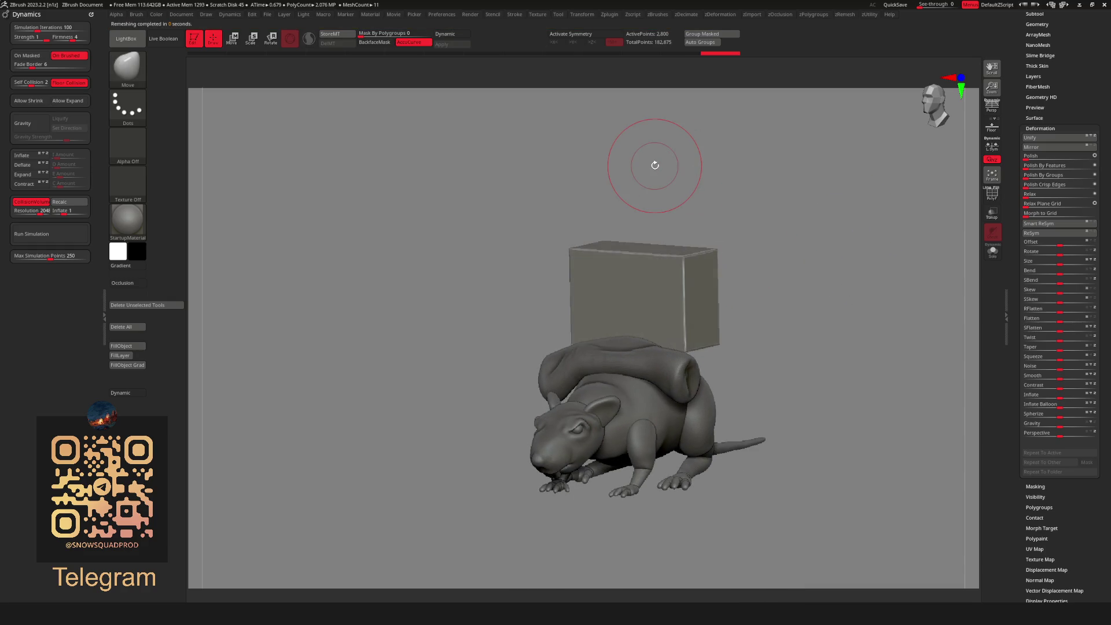
# Run the Dynamics cloth simulation so the block sags onto the rat's back.
pyautogui.click(34, 234)
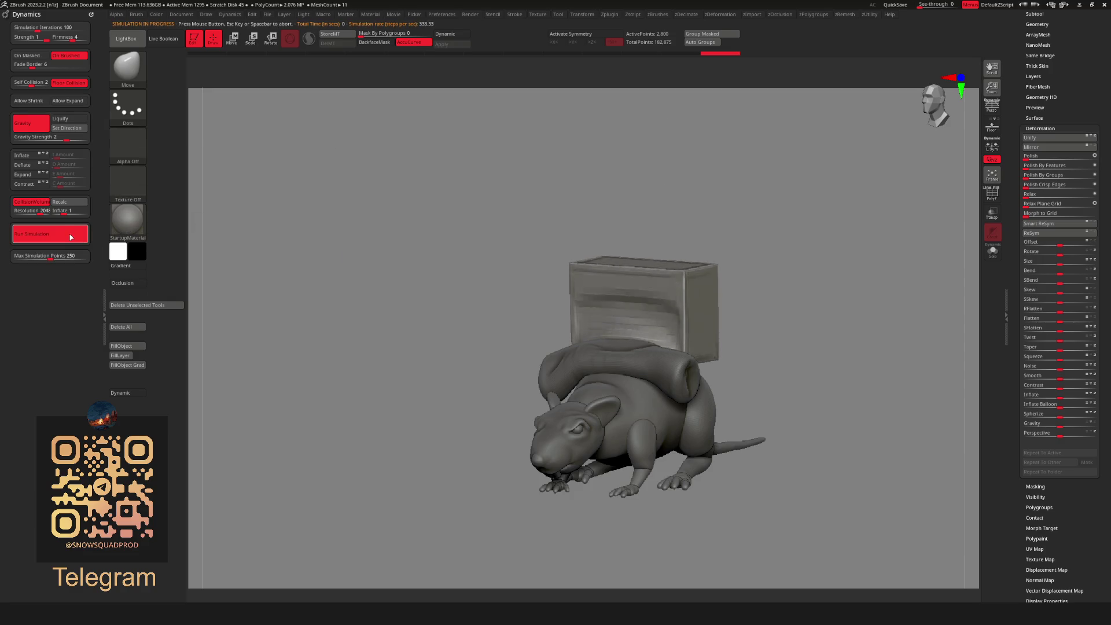
pyautogui.moveTo(787, 249)
pyautogui.mouseDown()
pyautogui.moveTo(831, 258)
pyautogui.moveTo(671, 278)
pyautogui.moveTo(732, 322)
pyautogui.moveTo(720, 310)
pyautogui.moveTo(751, 319)
pyautogui.moveTo(770, 295)
pyautogui.moveTo(809, 365)
pyautogui.moveTo(754, 355)
pyautogui.moveTo(679, 395)
pyautogui.moveTo(726, 319)
pyautogui.moveTo(748, 347)
pyautogui.moveTo(739, 313)
pyautogui.moveTo(667, 290)
pyautogui.mouseUp()
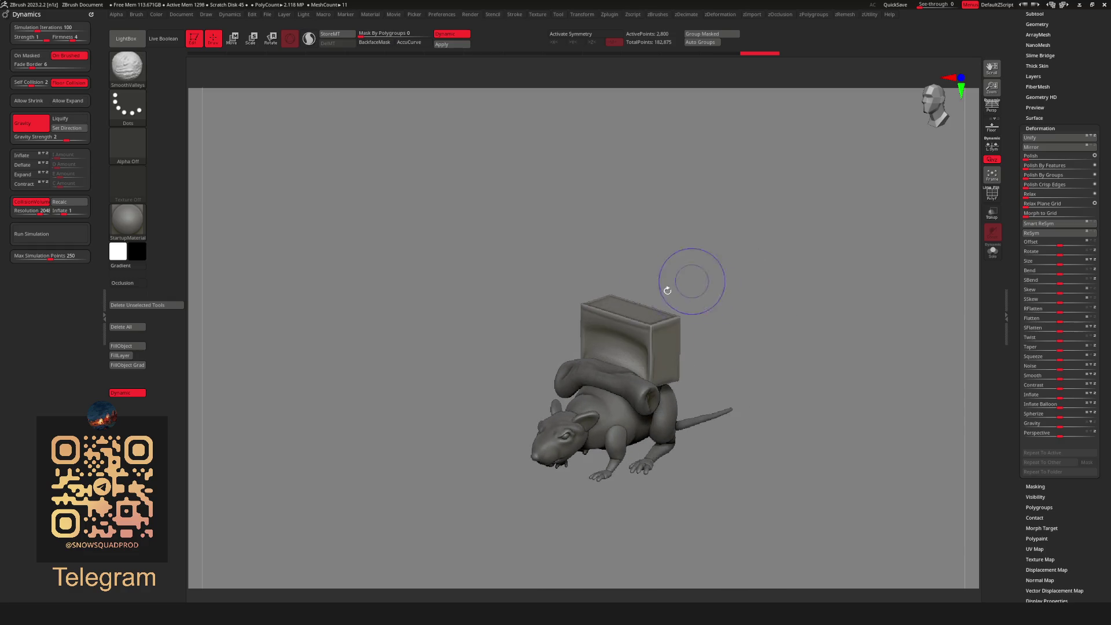
pyautogui.keyDown('shift'); pyautogui.moveTo(747, 297); pyautogui.dragTo(761, 307); pyautogui.keyUp('shift')
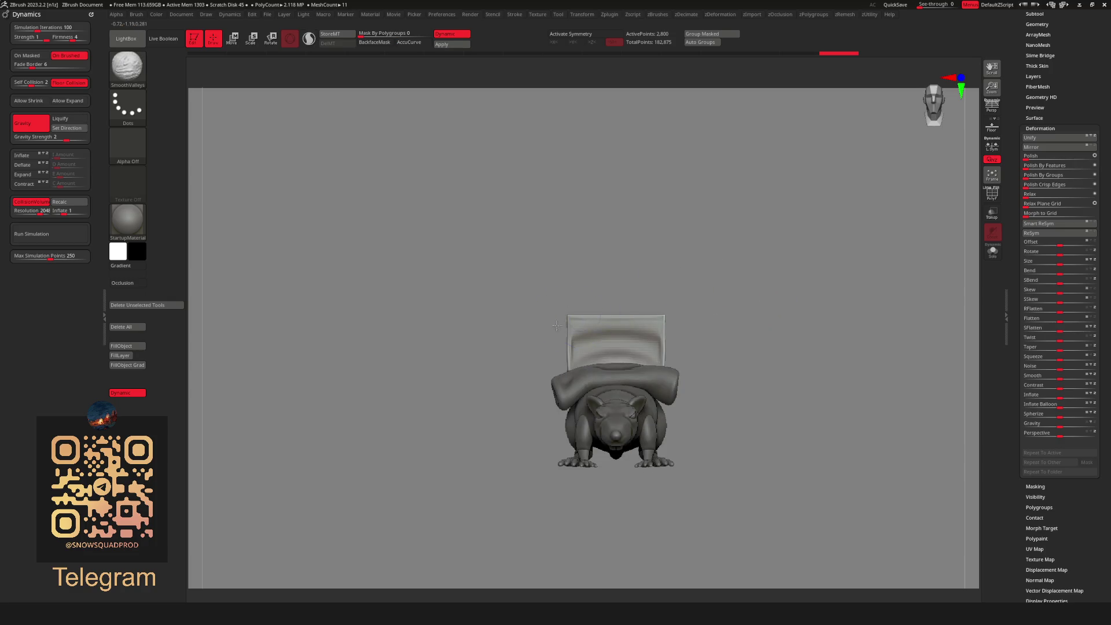
# With the ClothHook brush and Gravity turned off, pull the cloth's top back flat.
pyautogui.press('b')
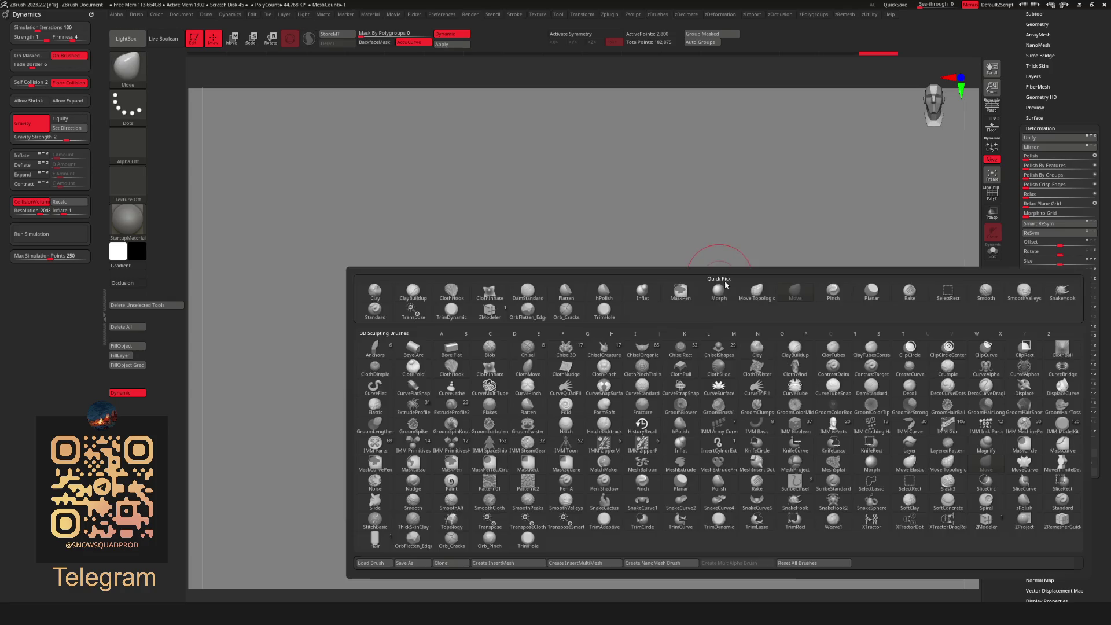
pyautogui.click(452, 368)
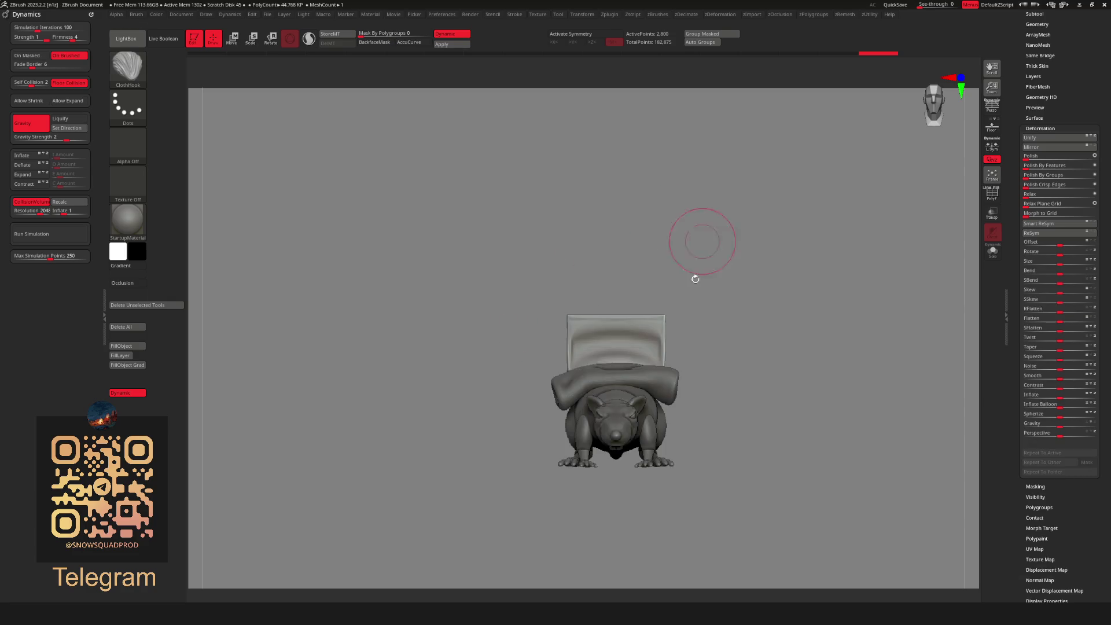
pyautogui.moveTo(694, 278); pyautogui.dragTo(648, 315)
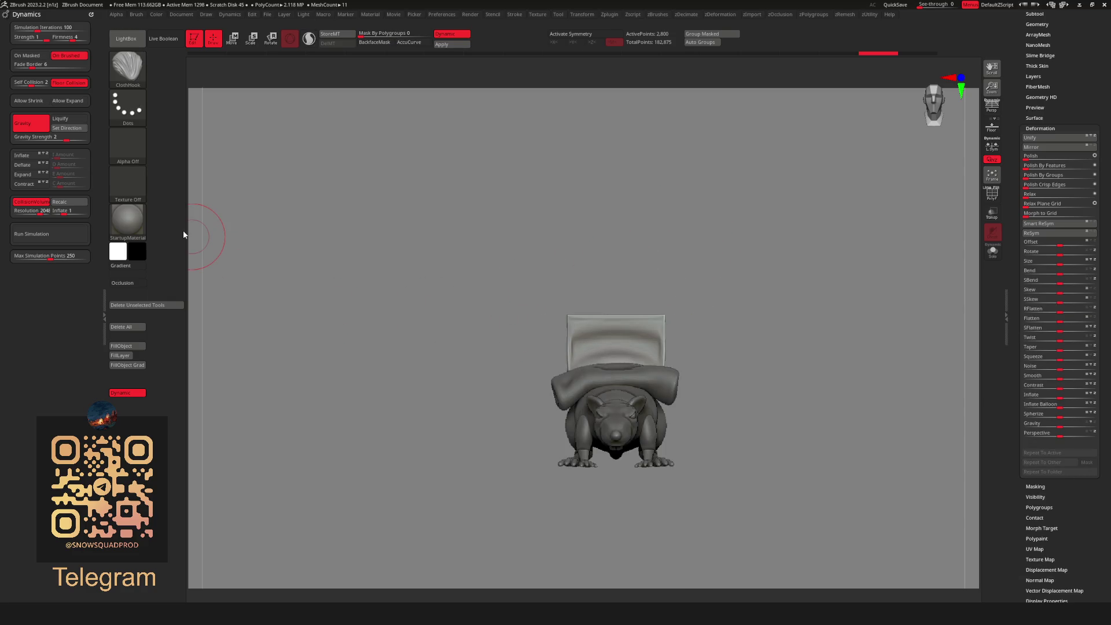
pyautogui.click(32, 123)
pyautogui.moveTo(566, 321); pyautogui.dragTo(558, 317)
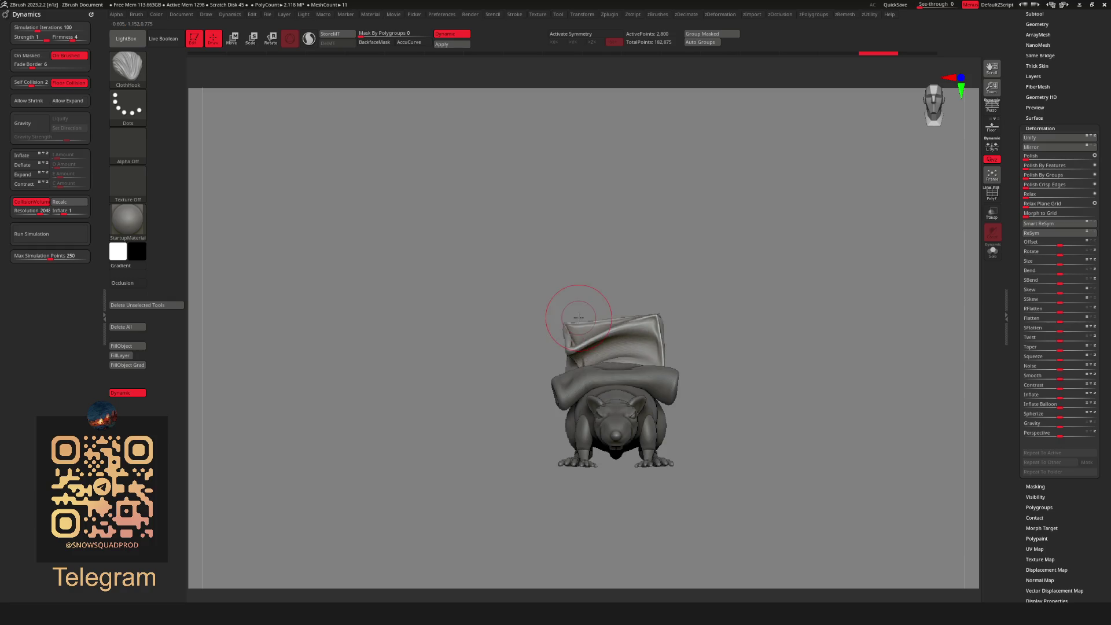
pyautogui.moveTo(664, 310); pyautogui.dragTo(674, 317)
pyautogui.moveTo(760, 300)
pyautogui.mouseDown()
pyautogui.moveTo(716, 310)
pyautogui.moveTo(800, 307)
pyautogui.mouseUp()
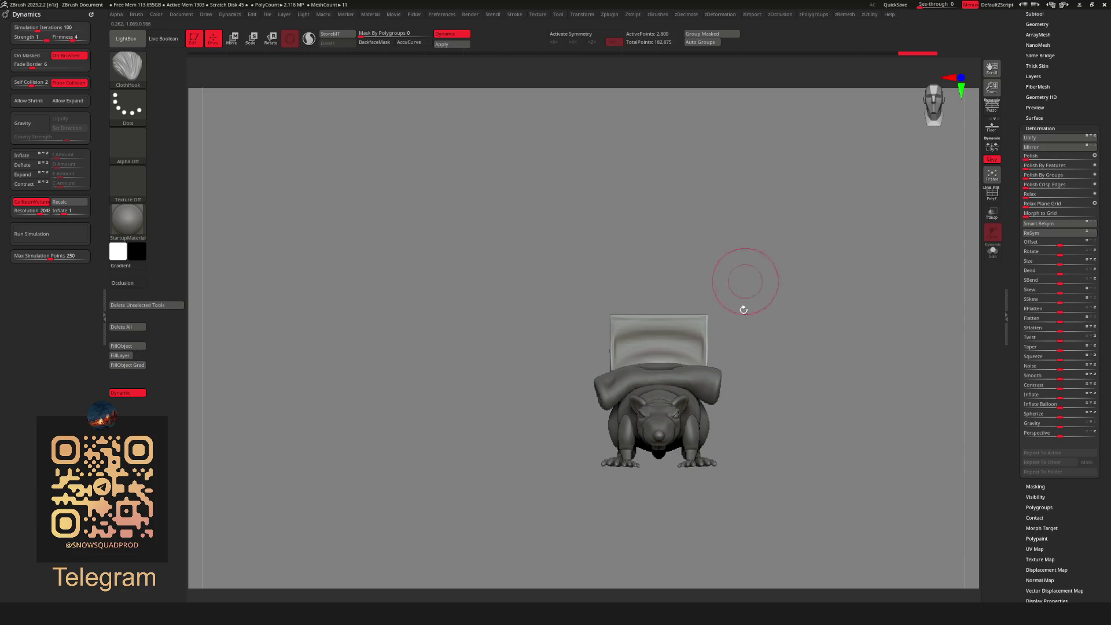
# Switch to the Move brush and rotate to a close front view of the cloth.
pyautogui.press('b')
pyautogui.click(714, 351)
pyautogui.press('space')
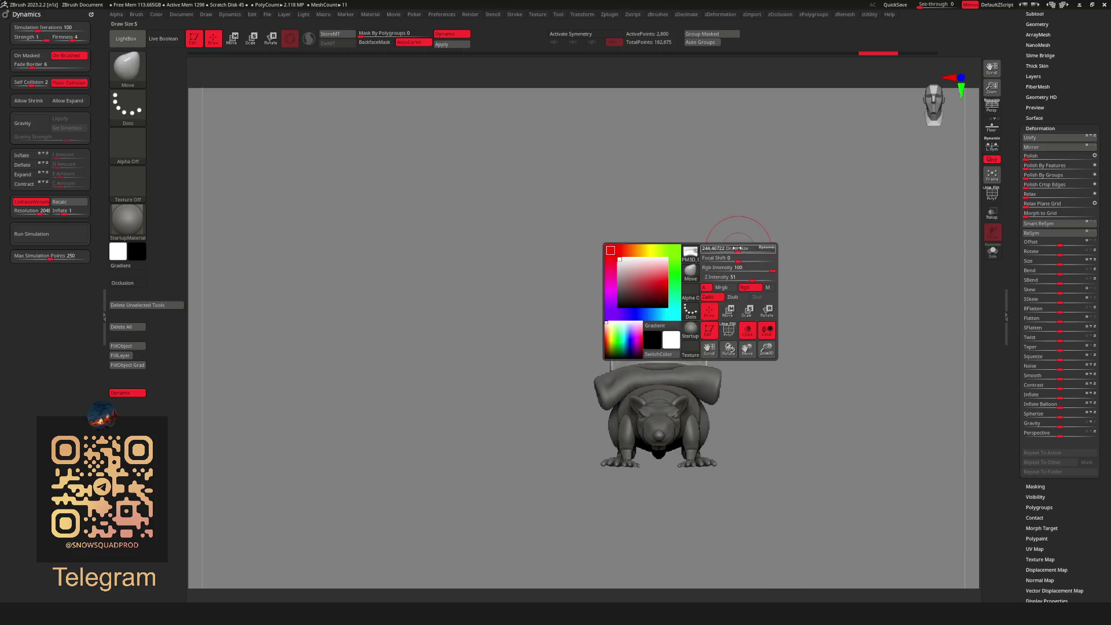
pyautogui.moveTo(580, 350); pyautogui.dragTo(578, 348)
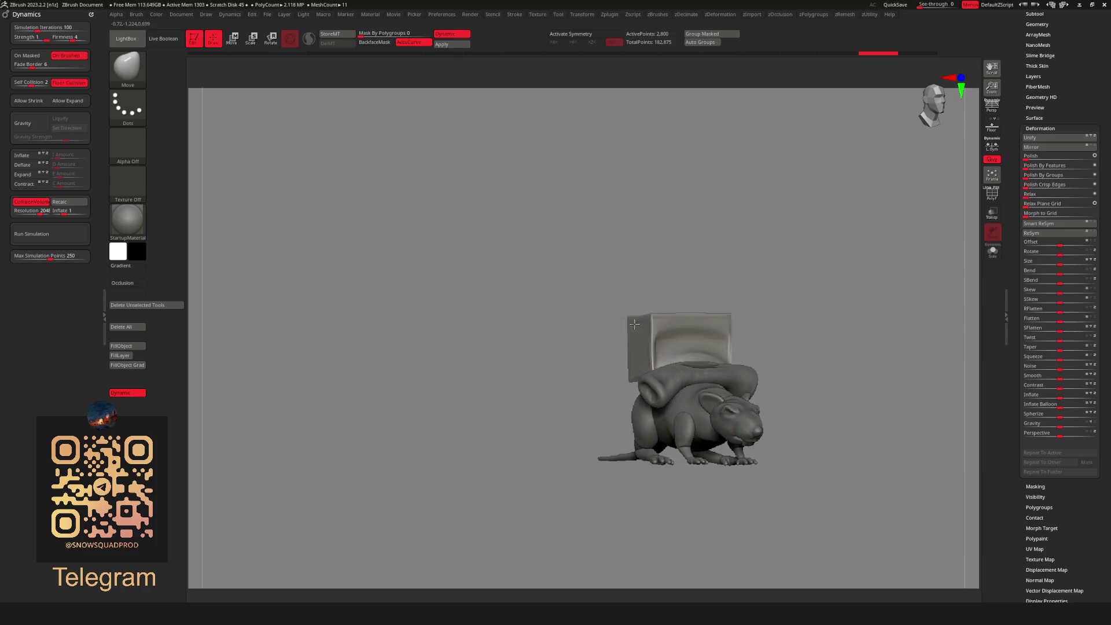
pyautogui.moveTo(495, 106); pyautogui.dragTo(649, 325)
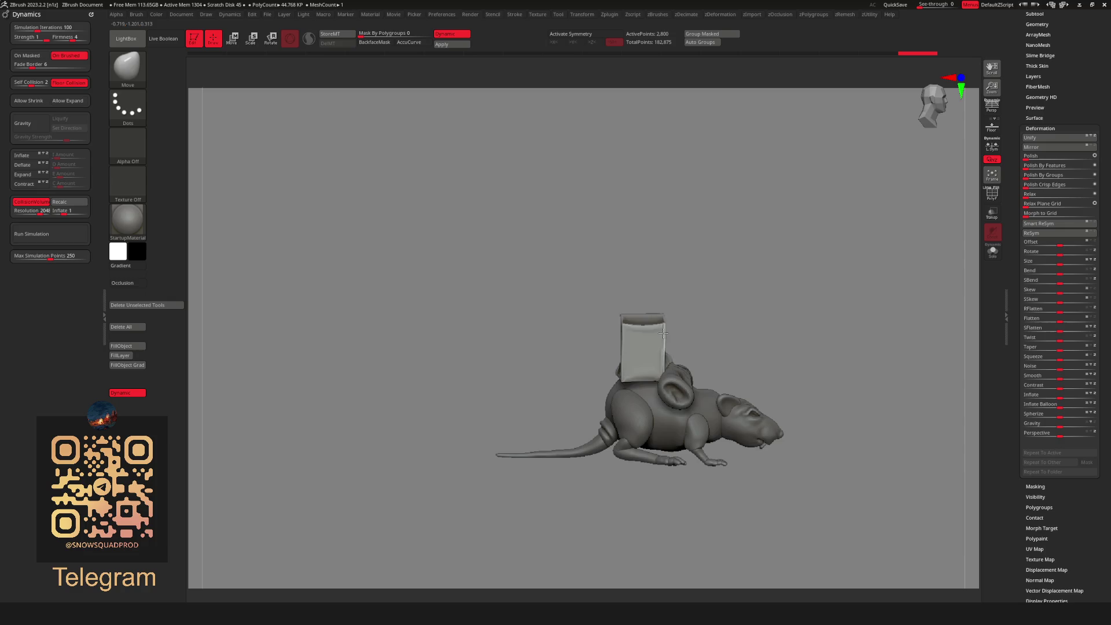
pyautogui.moveTo(799, 299)
pyautogui.mouseDown()
pyautogui.moveTo(806, 280)
pyautogui.moveTo(748, 329)
pyautogui.mouseUp()
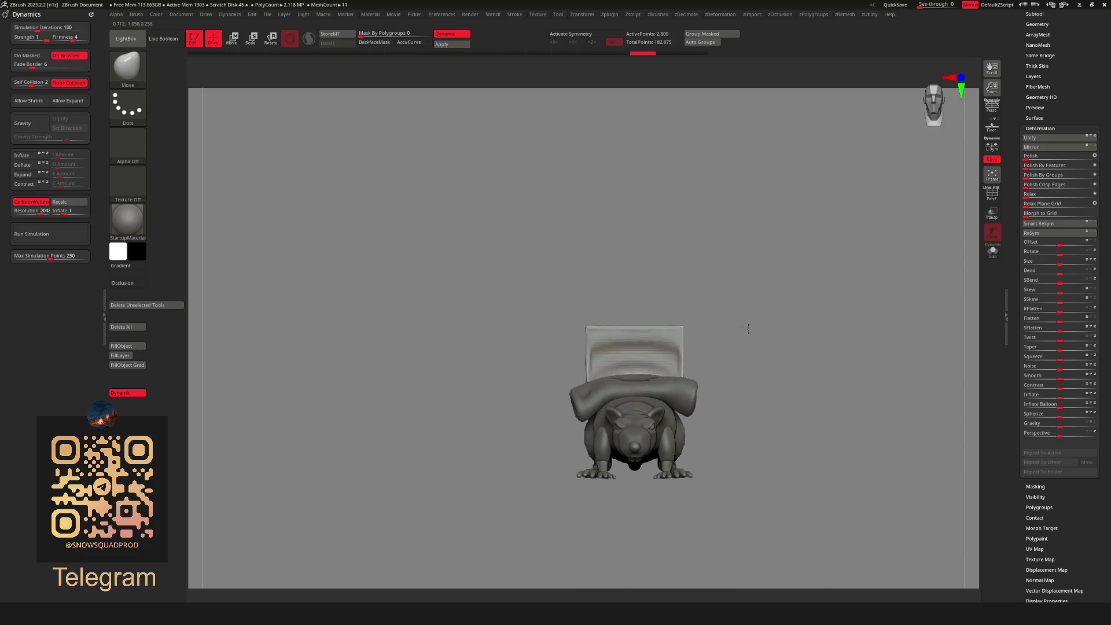
pyautogui.keyDown('alt'); pyautogui.moveTo(799, 286); pyautogui.dragTo(760, 272); pyautogui.keyUp('alt')
# Lasso-mask the right part of the cloth's top, then invert and clear the mask.
pyautogui.moveTo(670, 285)
pyautogui.keyDown('ctrl'); pyautogui.mouseDown()
pyautogui.moveTo(619, 231)
pyautogui.moveTo(627, 234)
pyautogui.mouseUp(); pyautogui.keyUp('ctrl')
pyautogui.keyDown('ctrl'); pyautogui.moveTo(693, 221); pyautogui.dragTo(694, 226); pyautogui.keyUp('ctrl')
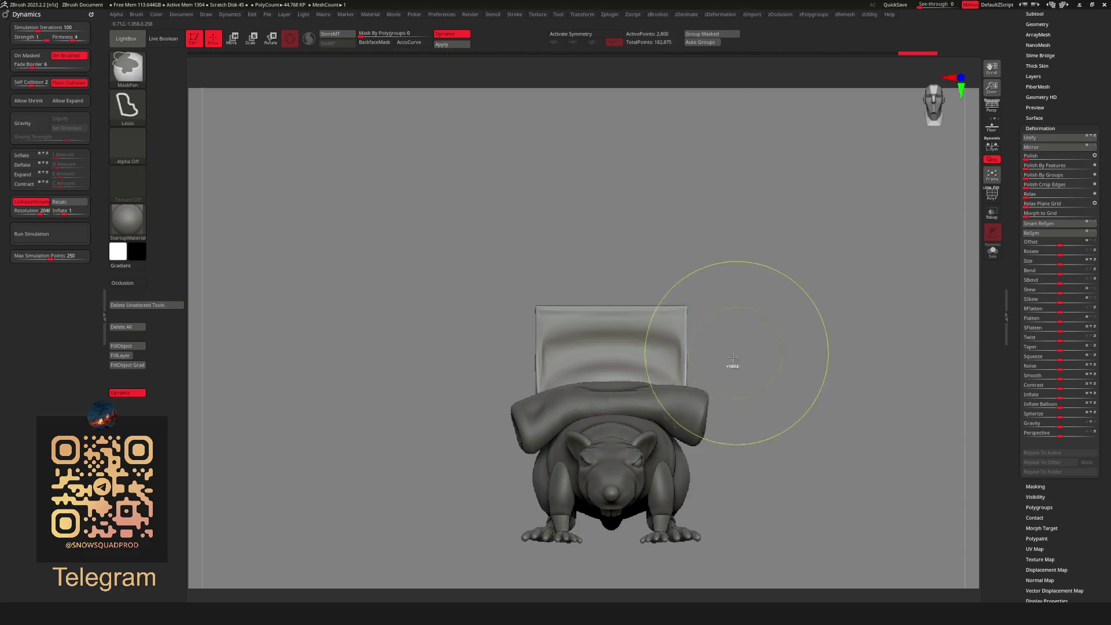
pyautogui.keyDown('ctrl'); pyautogui.click(784, 330); pyautogui.keyUp('ctrl')
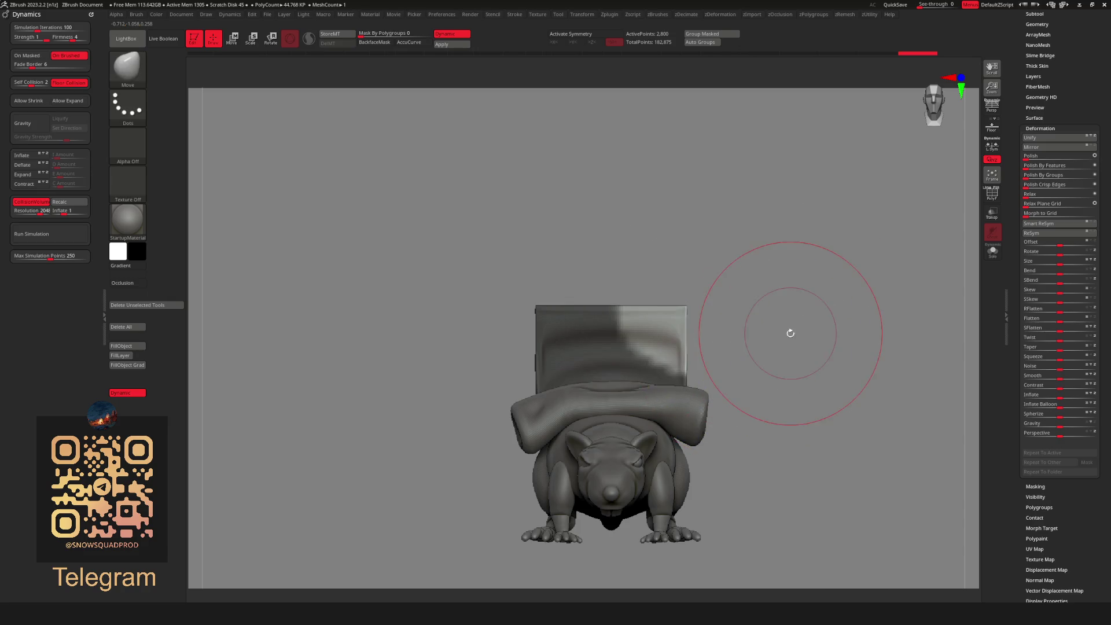
pyautogui.keyDown('ctrl'); pyautogui.moveTo(783, 330); pyautogui.dragTo(720, 298); pyautogui.keyUp('ctrl')
pyautogui.press('w')
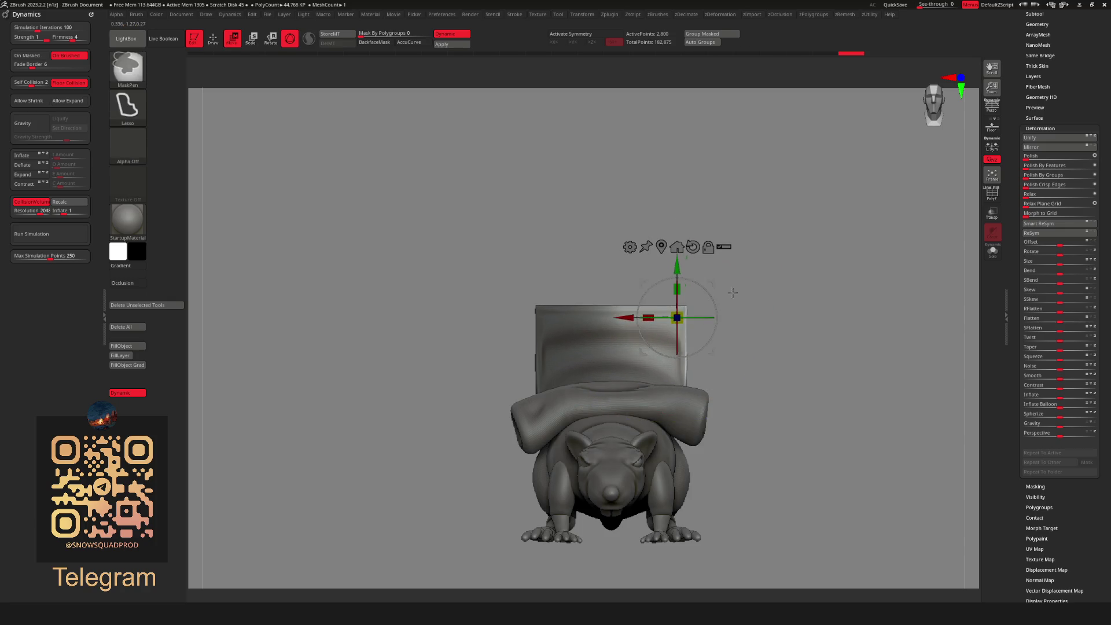
# Mask a wedge at the cloth's top-right corner, invert it and pull the corner with the gizmo.
pyautogui.press('q')
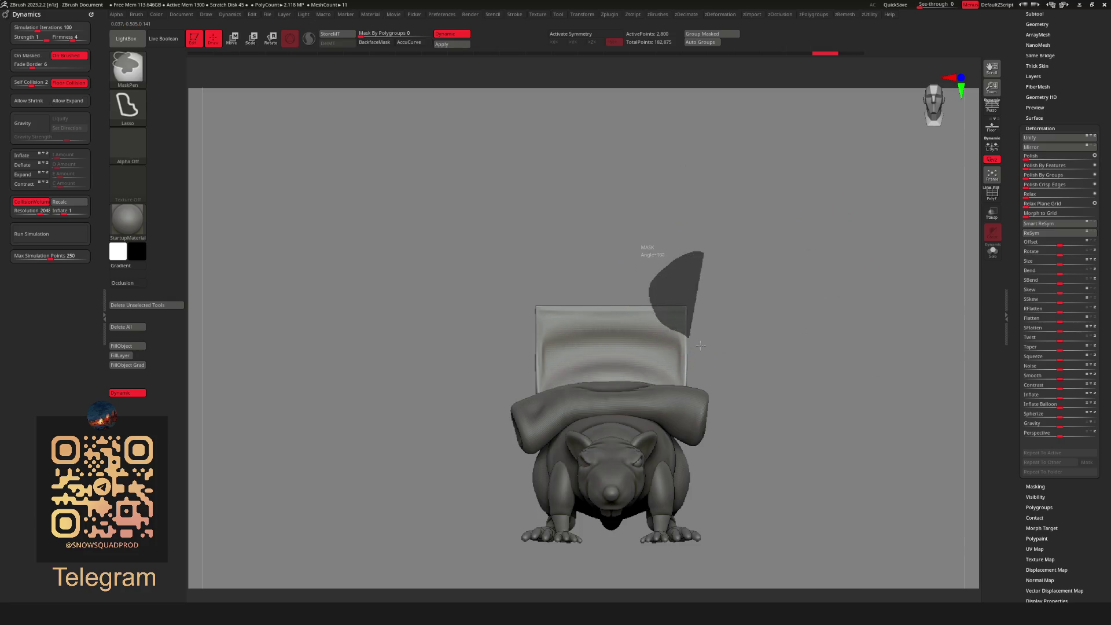
pyautogui.keyDown('ctrl'); pyautogui.moveTo(700, 345); pyautogui.dragTo(701, 346); pyautogui.keyUp('ctrl')
pyautogui.keyDown('ctrl'); pyautogui.click(692, 354); pyautogui.keyUp('ctrl')
pyautogui.press('w')
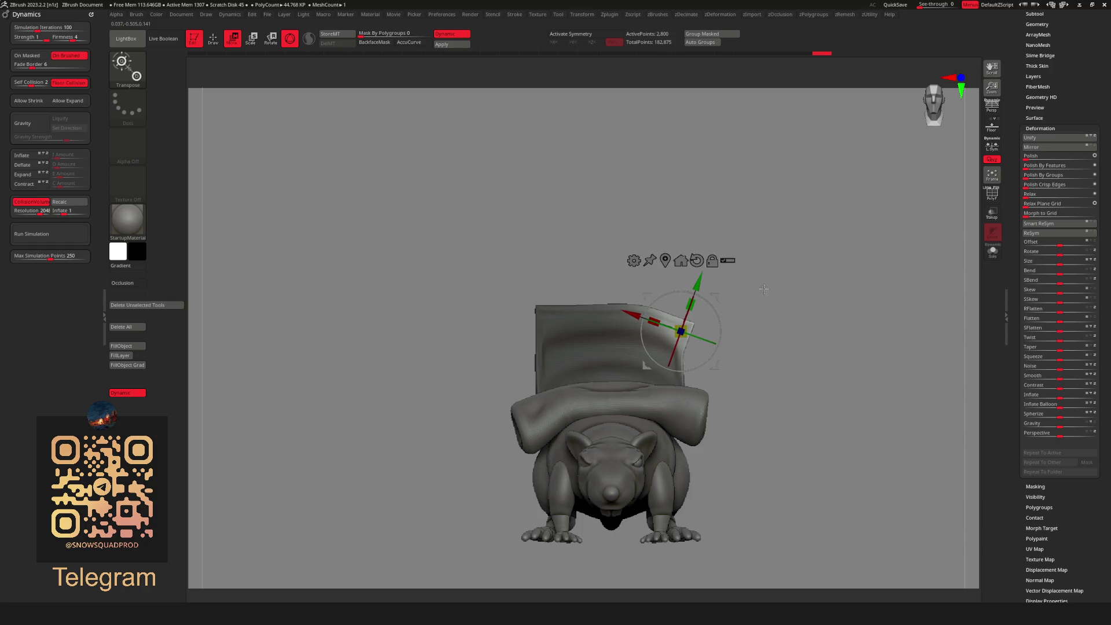
pyautogui.press('q')
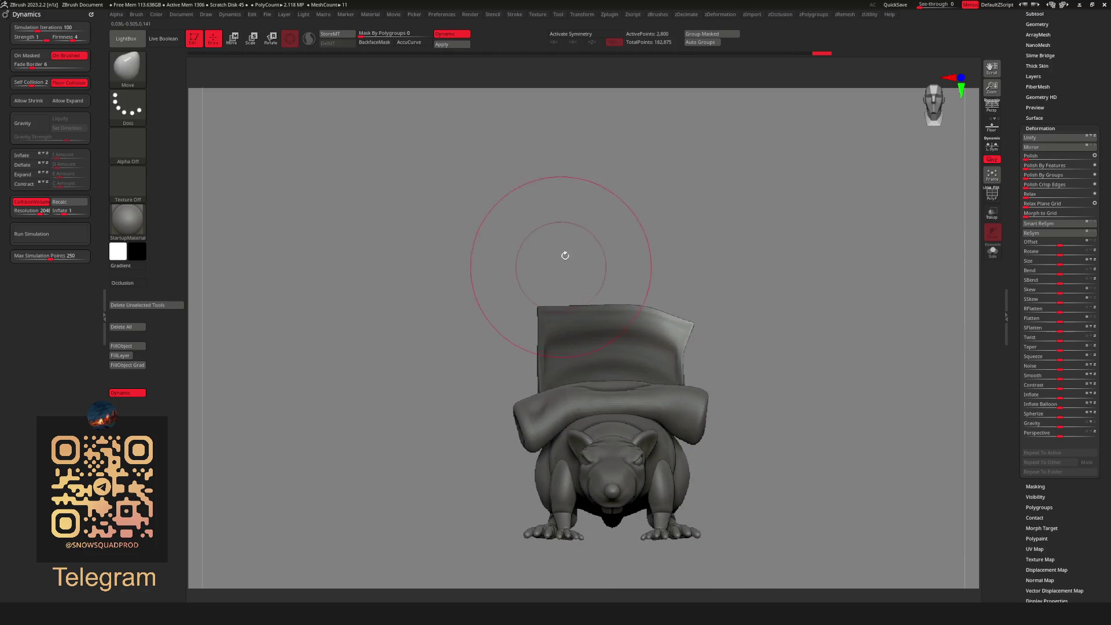
# Isolate the cloth's top-left corner with a mask and pull it outward with the gizmo.
pyautogui.keyDown('ctrl'); pyautogui.click(548, 265); pyautogui.keyUp('ctrl')
pyautogui.moveTo(520, 350)
pyautogui.keyDown('ctrl'); pyautogui.mouseDown()
pyautogui.moveTo(510, 257)
pyautogui.moveTo(573, 313)
pyautogui.mouseUp(); pyautogui.keyUp('ctrl')
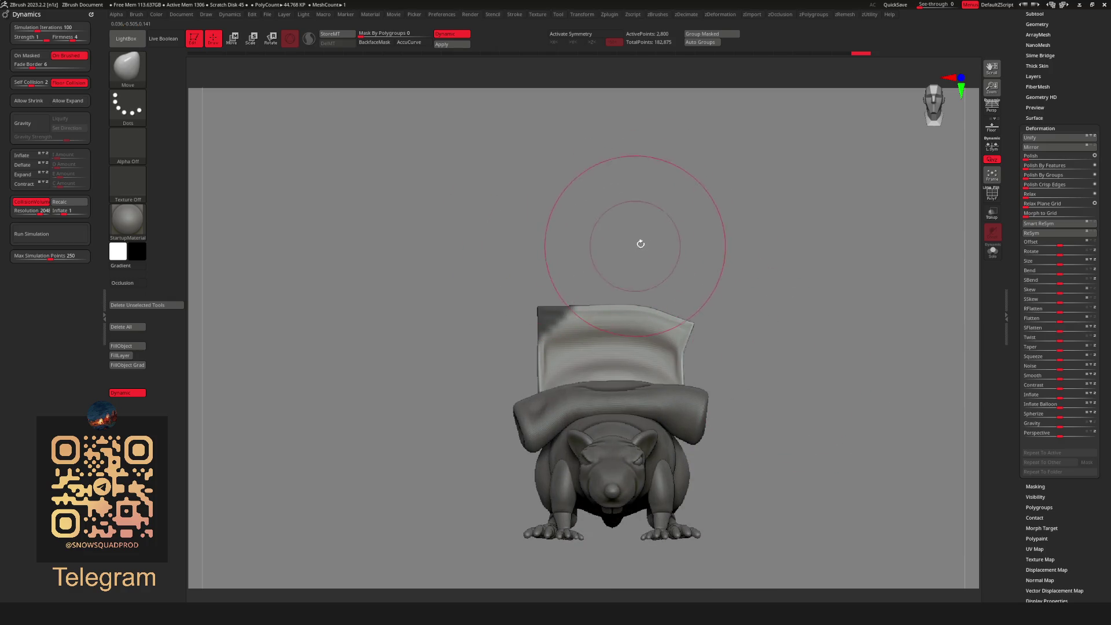
pyautogui.keyDown('ctrl'); pyautogui.click(582, 370); pyautogui.keyUp('ctrl')
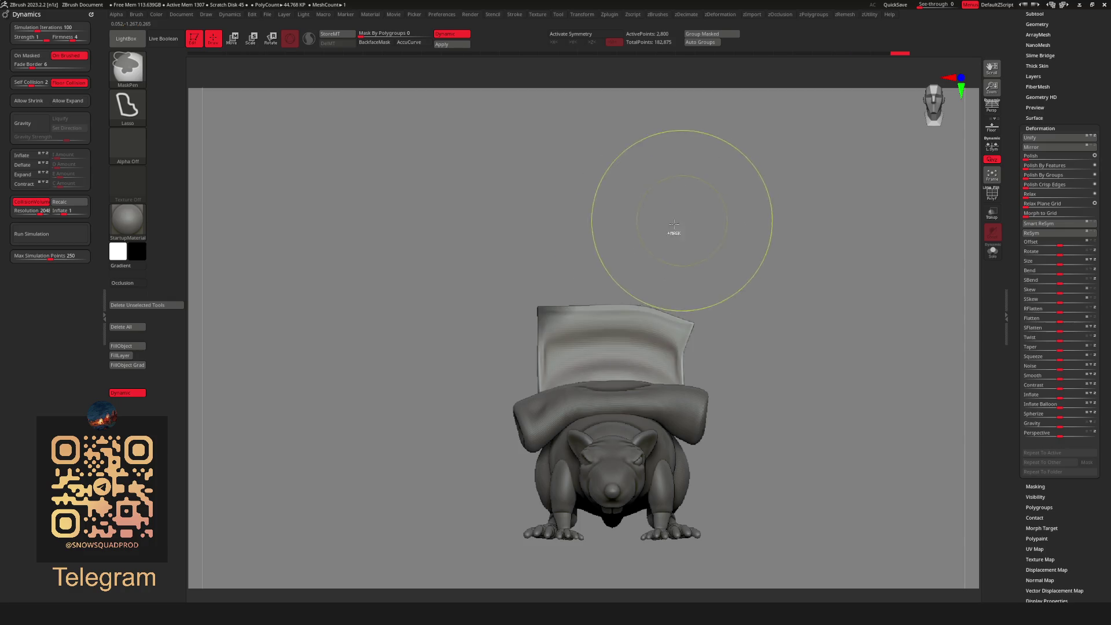
pyautogui.keyDown('ctrl'); pyautogui.click(636, 237); pyautogui.keyUp('ctrl')
pyautogui.press('w')
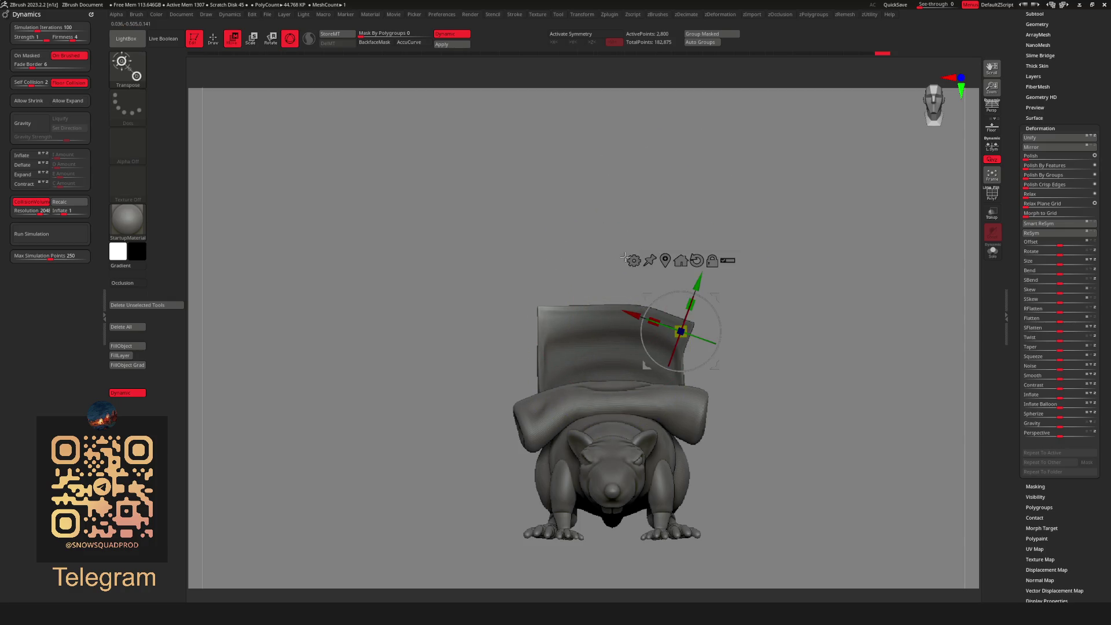
pyautogui.moveTo(681, 331)
pyautogui.keyDown('alt'); pyautogui.mouseDown()
pyautogui.moveTo(578, 330)
pyautogui.moveTo(528, 312)
pyautogui.moveTo(550, 297)
pyautogui.moveTo(548, 313)
pyautogui.moveTo(575, 297)
pyautogui.moveTo(781, 310)
pyautogui.mouseUp(); pyautogui.keyUp('alt')
# Thicken the cloth sack by setting Deformation Inflate to 79.
pyautogui.press('q')
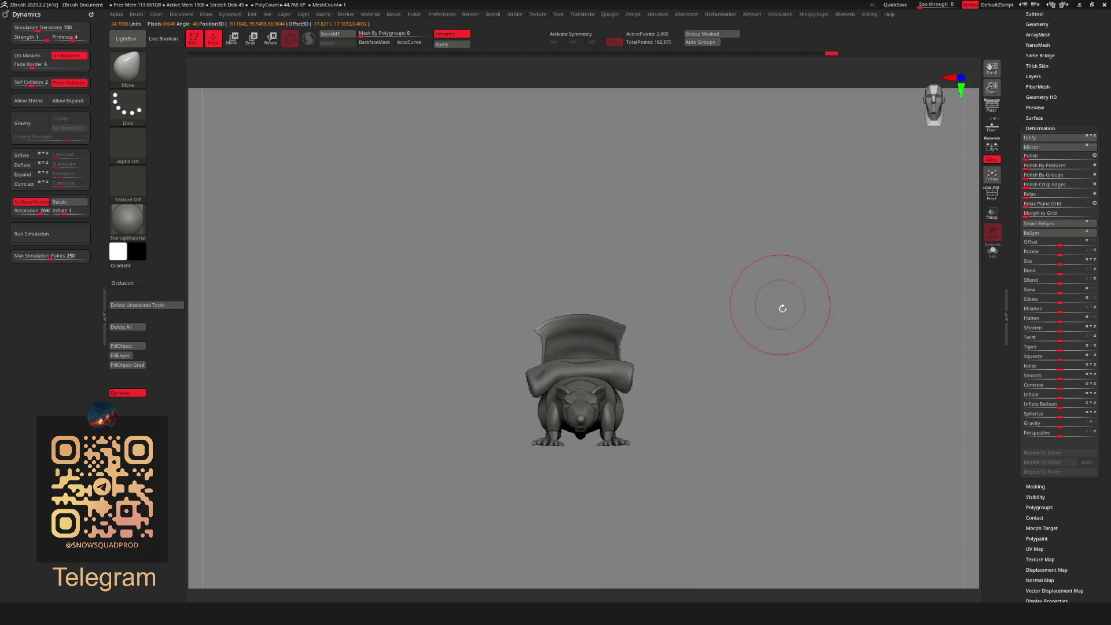
pyautogui.moveTo(678, 333); pyautogui.dragTo(734, 307)
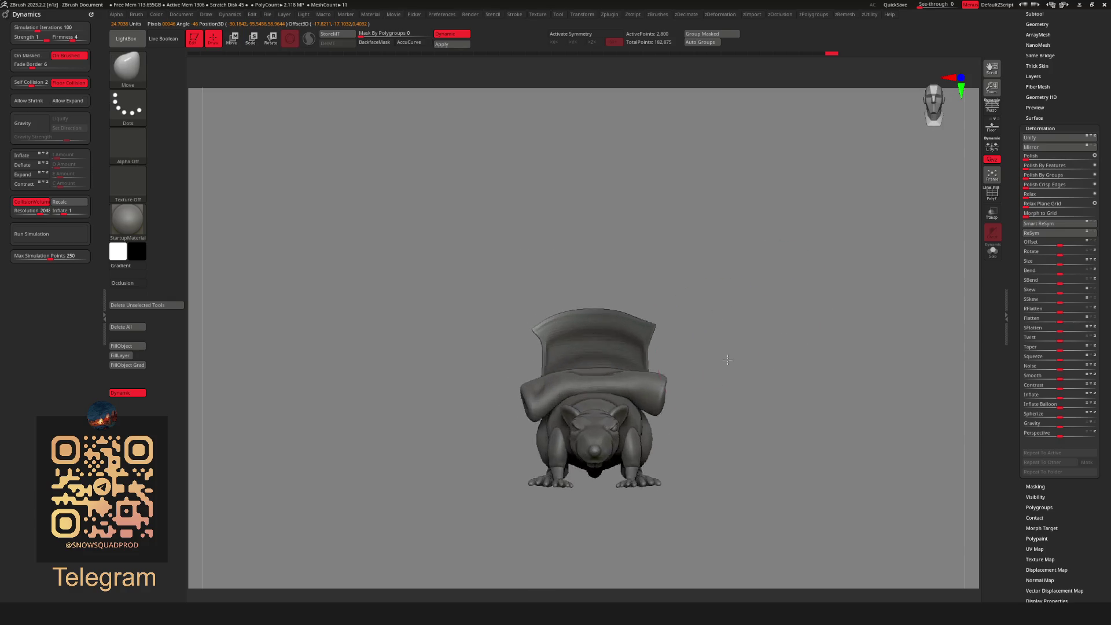
pyautogui.press('f')
pyautogui.moveTo(792, 258)
pyautogui.mouseDown()
pyautogui.moveTo(720, 318)
pyautogui.moveTo(707, 364)
pyautogui.moveTo(642, 315)
pyautogui.moveTo(657, 295)
pyautogui.moveTo(621, 292)
pyautogui.moveTo(712, 310)
pyautogui.moveTo(688, 323)
pyautogui.mouseUp()
pyautogui.moveTo(562, 344)
pyautogui.mouseDown()
pyautogui.moveTo(662, 285)
pyautogui.moveTo(521, 317)
pyautogui.moveTo(683, 295)
pyautogui.mouseUp()
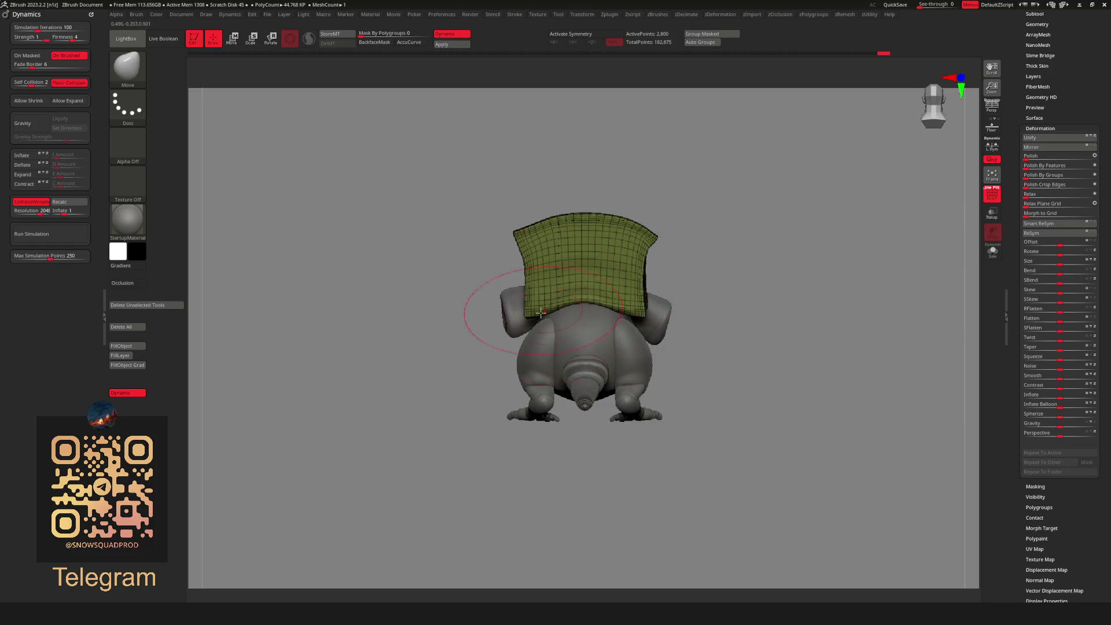
pyautogui.moveTo(717, 255)
pyautogui.mouseDown()
pyautogui.moveTo(776, 259)
pyautogui.moveTo(804, 240)
pyautogui.mouseUp()
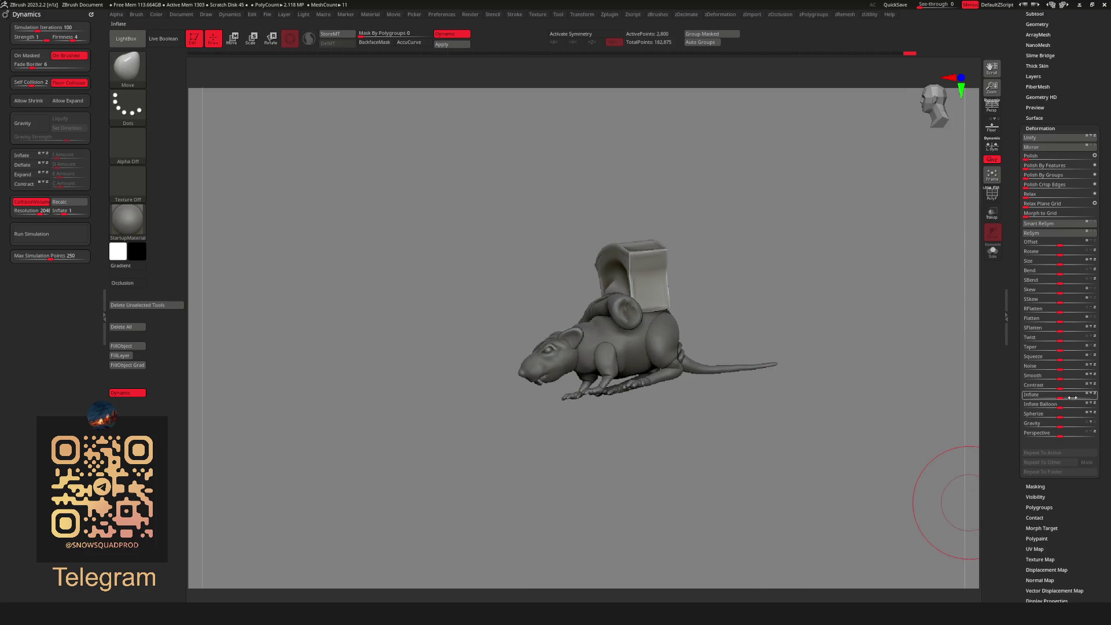
pyautogui.moveTo(1061, 397)
pyautogui.mouseDown()
pyautogui.moveTo(1088, 399)
pyautogui.moveTo(1075, 402)
pyautogui.mouseUp()
pyautogui.moveTo(910, 360)
pyautogui.mouseDown()
pyautogui.moveTo(729, 323)
pyautogui.moveTo(796, 305)
pyautogui.moveTo(799, 283)
pyautogui.moveTo(819, 284)
pyautogui.mouseUp()
pyautogui.hotkey('shift', 'r')
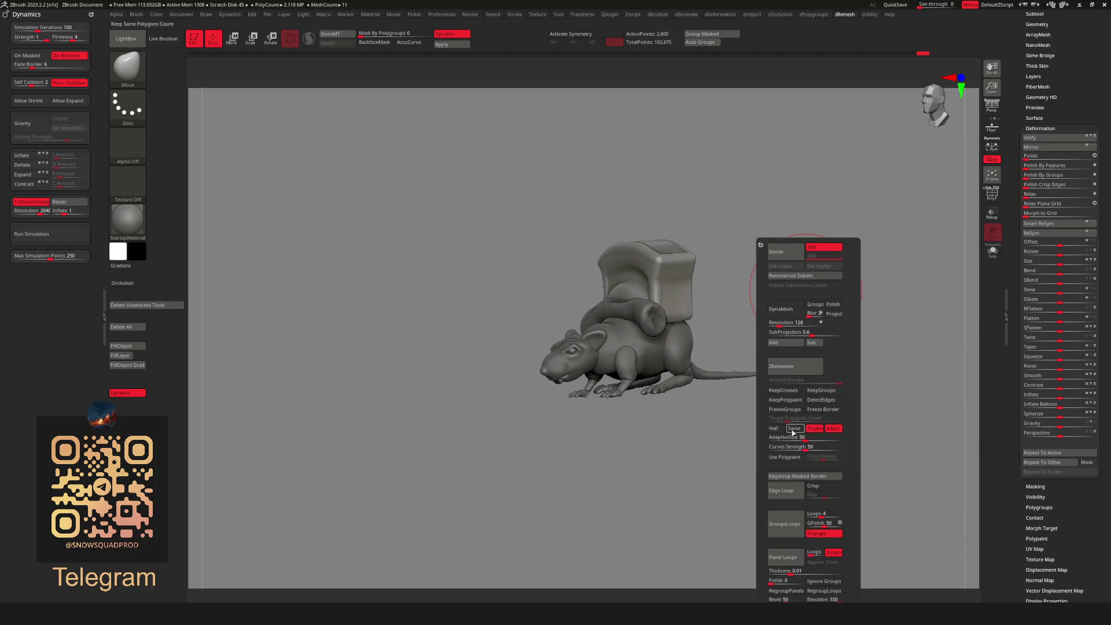
# Run ZRemesher on the inflated sack, bringing it to about 3,683 active points.
pyautogui.click(814, 368)
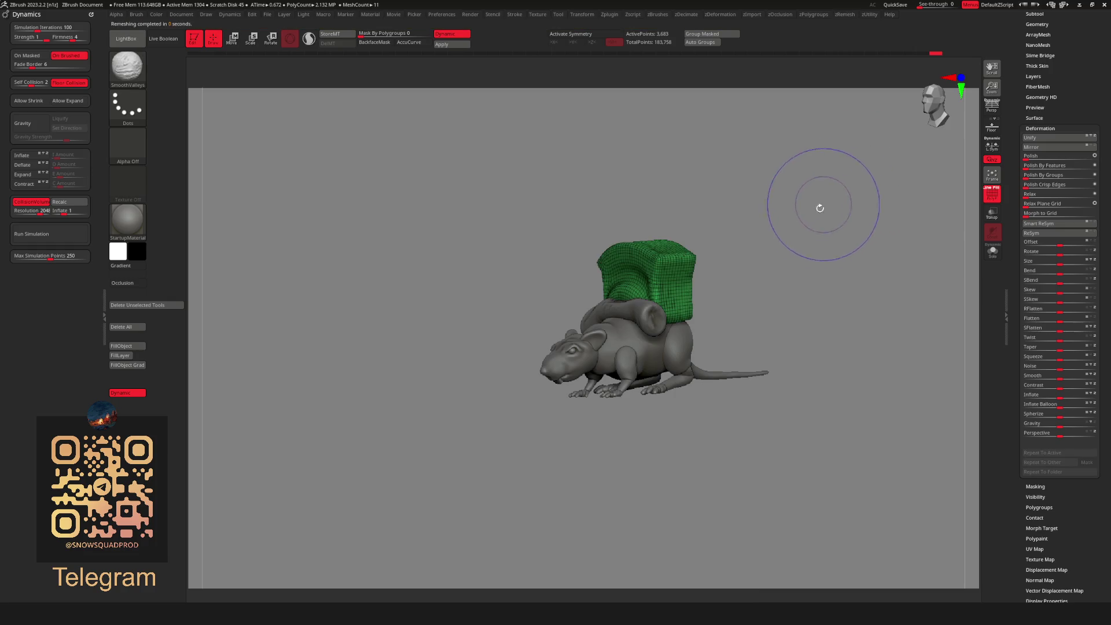
pyautogui.moveTo(753, 293); pyautogui.dragTo(804, 285)
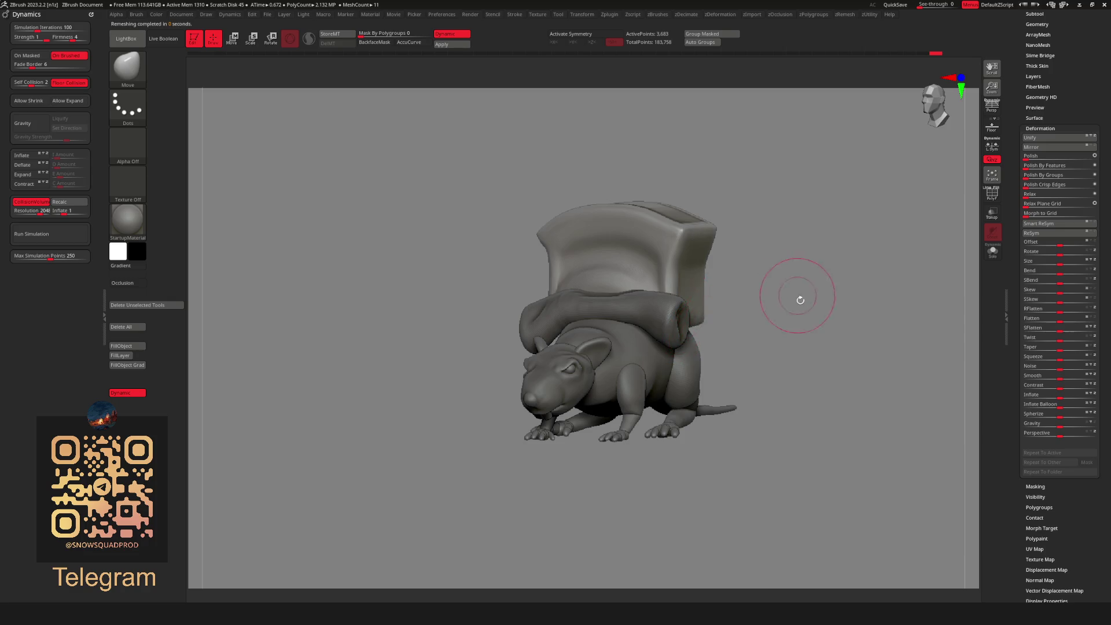
# Orbit around the rat to check the sack from top, back and side views.
pyautogui.moveTo(800, 300)
pyautogui.mouseDown()
pyautogui.moveTo(676, 390)
pyautogui.moveTo(756, 324)
pyautogui.moveTo(712, 326)
pyautogui.mouseUp()
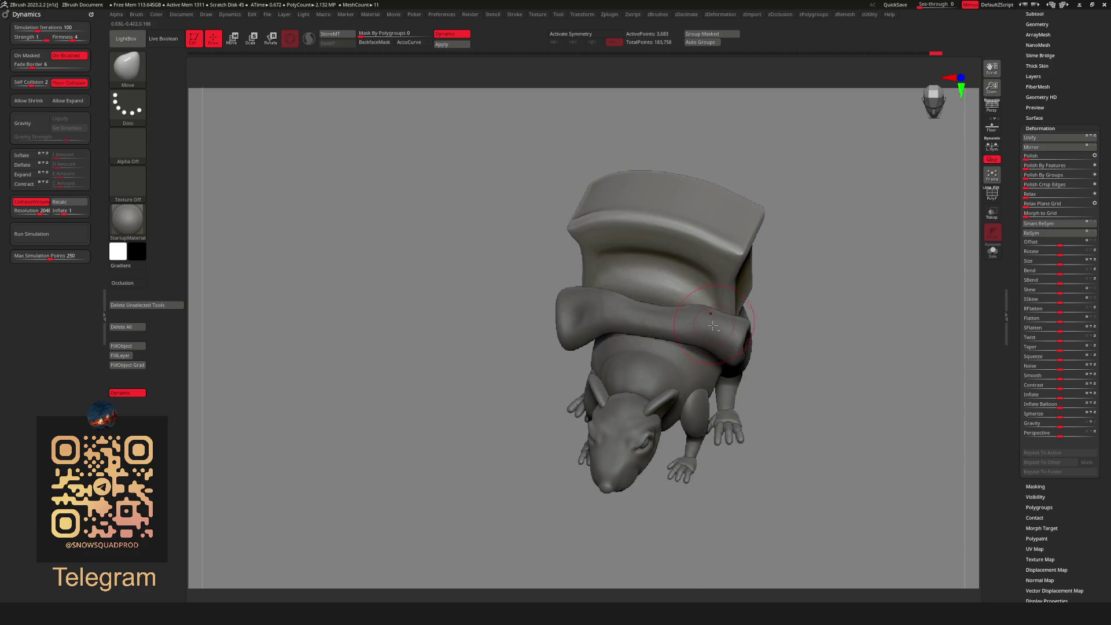
pyautogui.moveTo(817, 335)
pyautogui.mouseDown()
pyautogui.moveTo(737, 295)
pyautogui.moveTo(733, 271)
pyautogui.moveTo(646, 273)
pyautogui.moveTo(752, 273)
pyautogui.moveTo(776, 288)
pyautogui.moveTo(814, 263)
pyautogui.mouseUp()
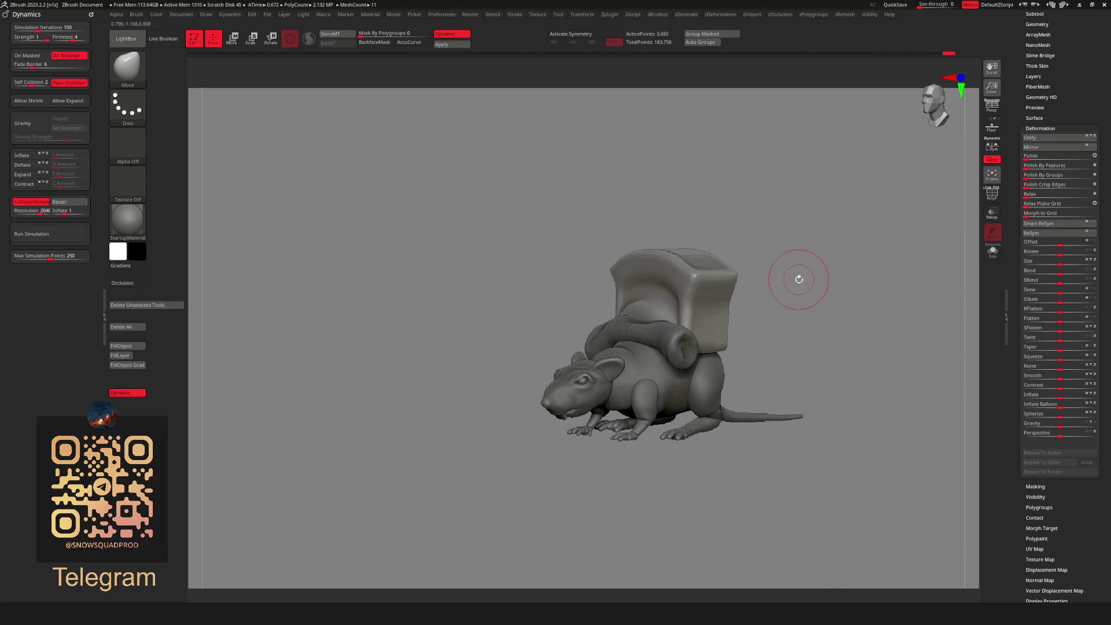
pyautogui.moveTo(898, 256)
pyautogui.mouseDown()
pyautogui.moveTo(783, 293)
pyautogui.moveTo(781, 273)
pyautogui.moveTo(760, 352)
pyautogui.moveTo(821, 329)
pyautogui.moveTo(676, 412)
pyautogui.mouseUp()
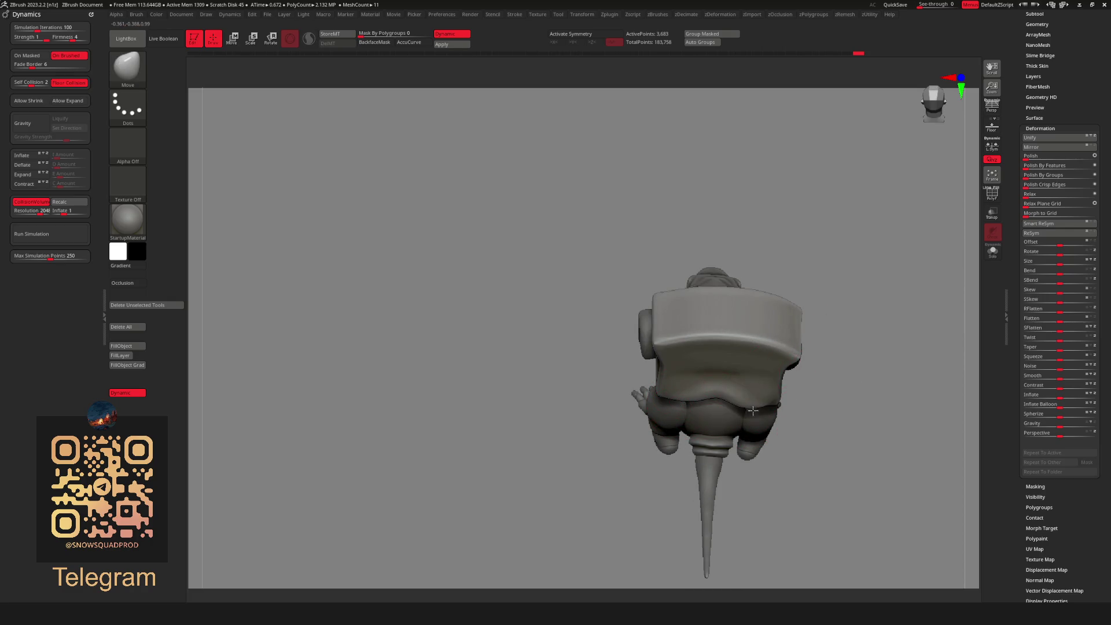
pyautogui.moveTo(830, 375)
pyautogui.mouseDown()
pyautogui.moveTo(851, 353)
pyautogui.moveTo(866, 375)
pyautogui.moveTo(799, 352)
pyautogui.moveTo(814, 322)
pyautogui.mouseUp()
pyautogui.press('space')
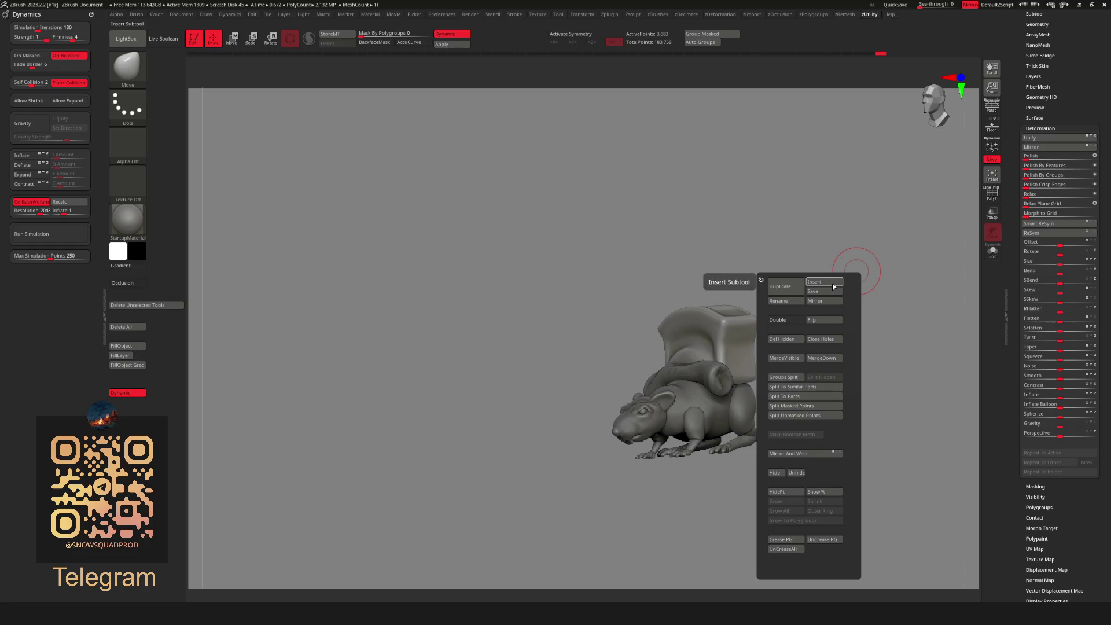
# Close the subtool menu and select the Move brush with the B, M, V shortcut.
pyautogui.moveTo(821, 209)
pyautogui.mouseDown()
pyautogui.moveTo(743, 336)
pyautogui.moveTo(763, 292)
pyautogui.moveTo(827, 268)
pyautogui.moveTo(840, 246)
pyautogui.moveTo(836, 307)
pyautogui.moveTo(792, 298)
pyautogui.mouseUp()
pyautogui.press('b')
pyautogui.press('m')
pyautogui.press('v')
pyautogui.press('b')
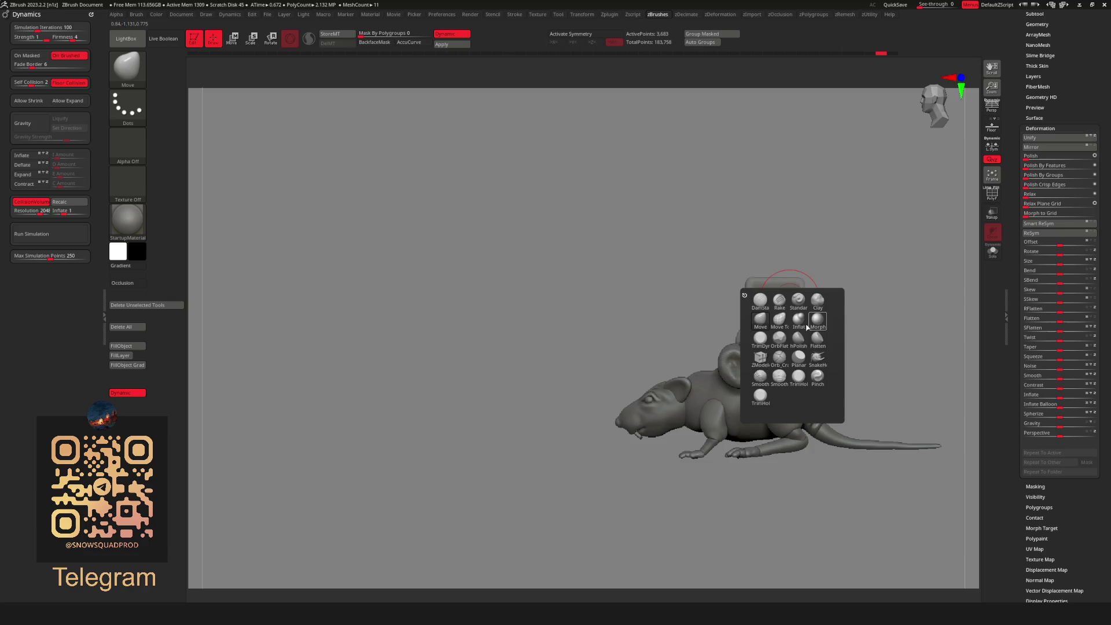
pyautogui.press('space')
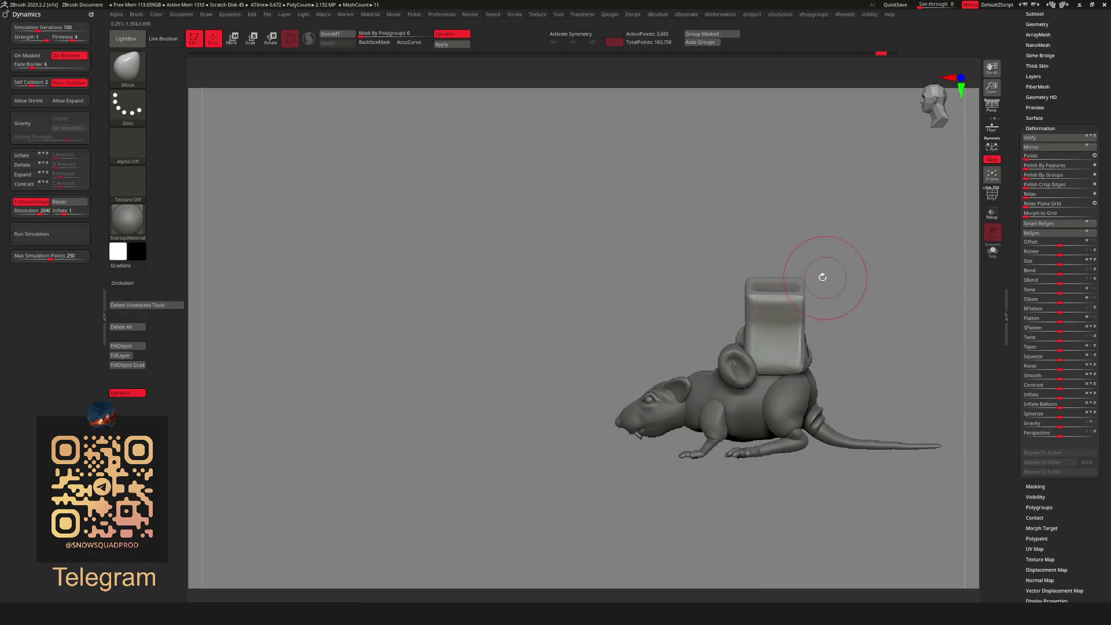
# Orbit the rat through front, side and back views to check the pack, then switch to Transpose Move with W.
pyautogui.moveTo(829, 278); pyautogui.dragTo(756, 324)
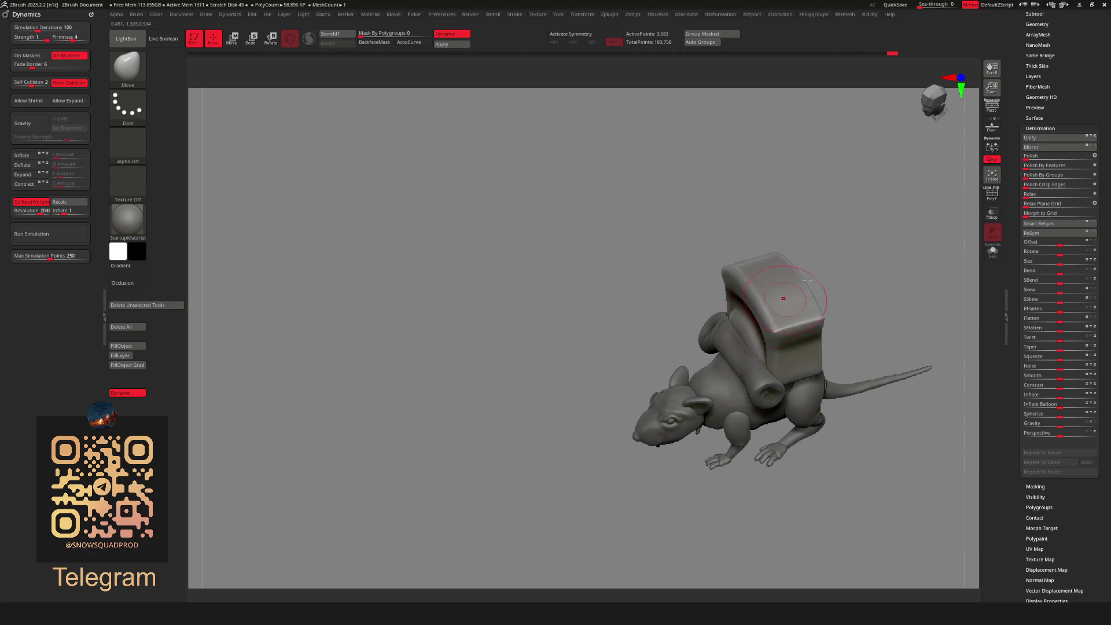
pyautogui.keyDown('shift'); pyautogui.moveTo(807, 280); pyautogui.dragTo(709, 308); pyautogui.keyUp('shift')
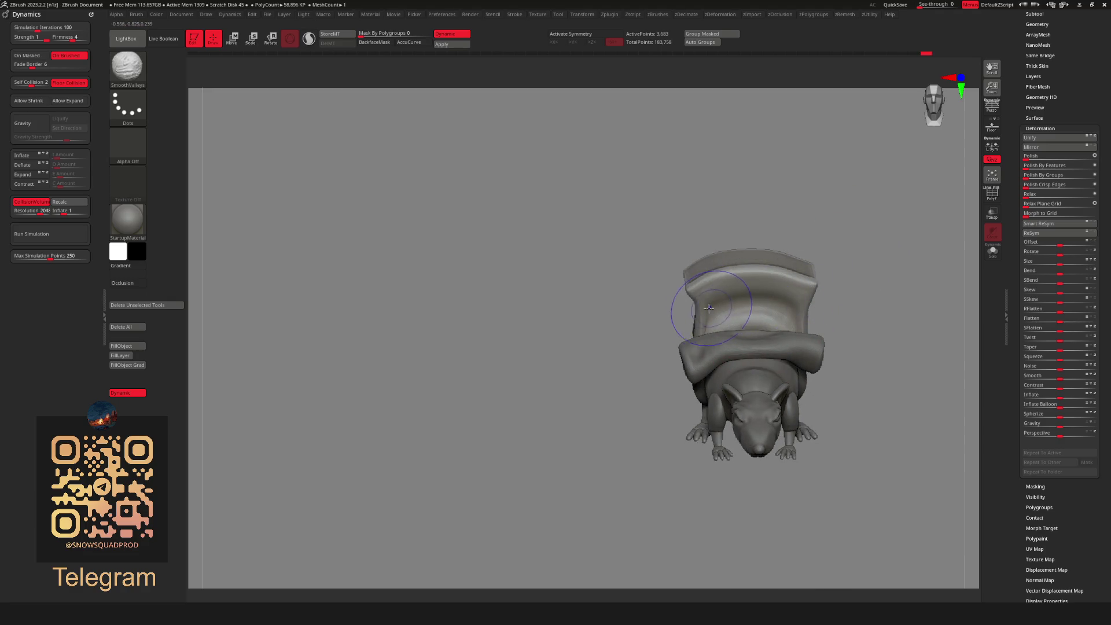
pyautogui.moveTo(749, 244)
pyautogui.mouseDown()
pyautogui.moveTo(779, 289)
pyautogui.moveTo(788, 278)
pyautogui.moveTo(767, 295)
pyautogui.mouseUp()
pyautogui.keyDown('shift'); pyautogui.moveTo(814, 262); pyautogui.dragTo(699, 274); pyautogui.keyUp('shift')
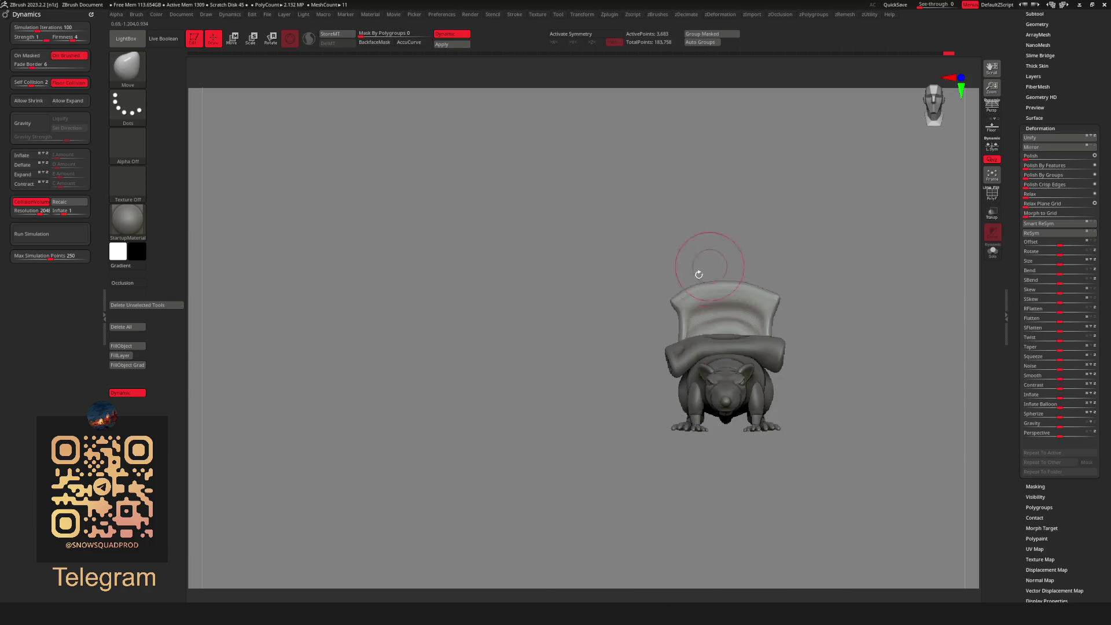
pyautogui.moveTo(810, 301)
pyautogui.mouseDown()
pyautogui.moveTo(789, 323)
pyautogui.moveTo(826, 278)
pyautogui.moveTo(816, 289)
pyautogui.moveTo(829, 340)
pyautogui.moveTo(755, 314)
pyautogui.mouseUp()
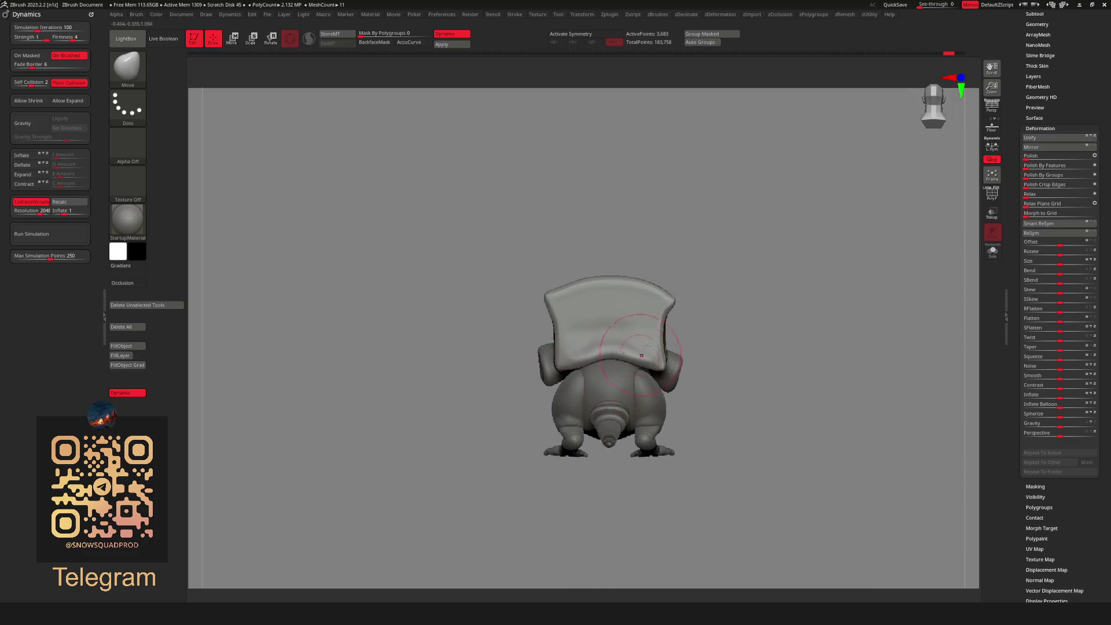
pyautogui.moveTo(646, 343)
pyautogui.mouseDown()
pyautogui.moveTo(808, 280)
pyautogui.moveTo(710, 297)
pyautogui.moveTo(683, 333)
pyautogui.moveTo(702, 307)
pyautogui.moveTo(782, 367)
pyautogui.moveTo(714, 374)
pyautogui.mouseUp()
pyautogui.moveTo(706, 419); pyautogui.dragTo(707, 411)
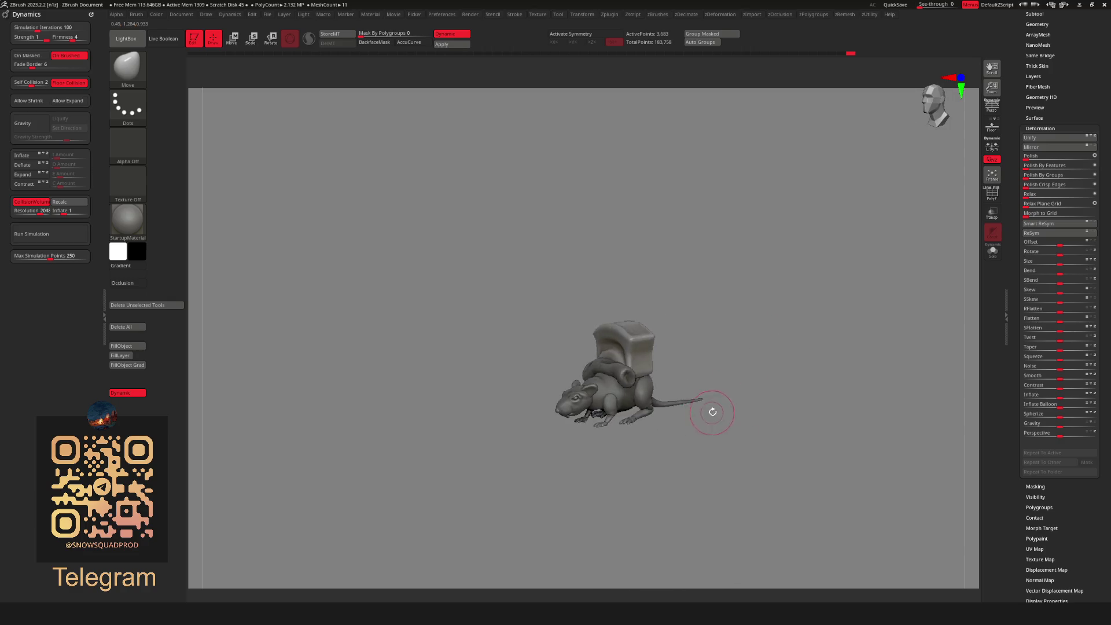
pyautogui.press('w')
pyautogui.moveTo(579, 233); pyautogui.dragTo(595, 230)
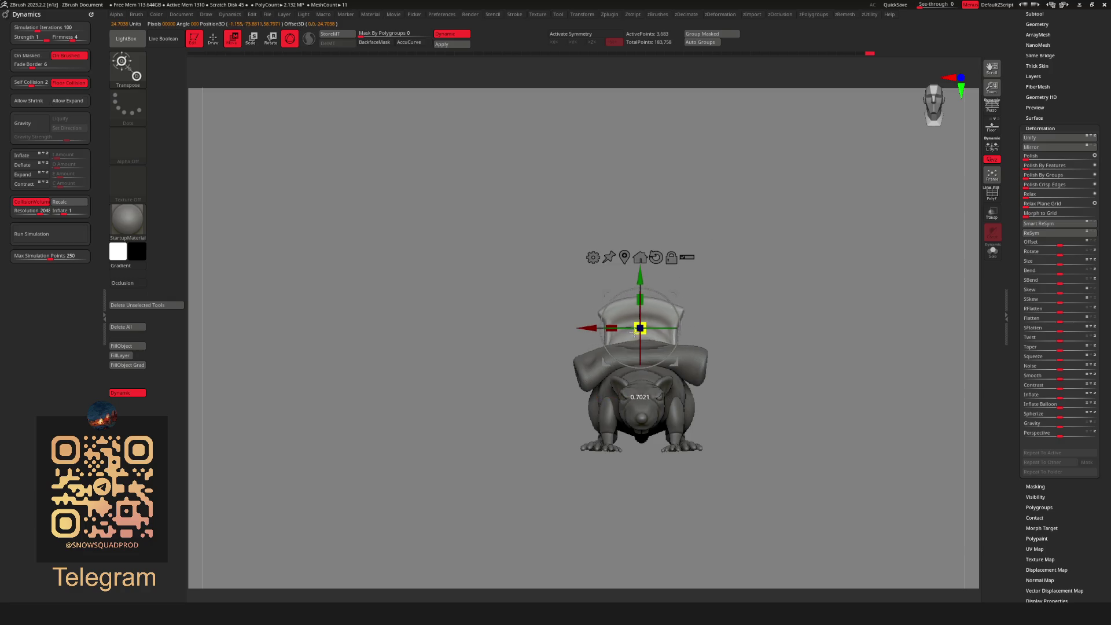
# Return to Draw mode, lower the Draw Size, and orbit to a straight front view of the rat.
pyautogui.moveTo(637, 331); pyautogui.dragTo(684, 298)
pyautogui.press('q')
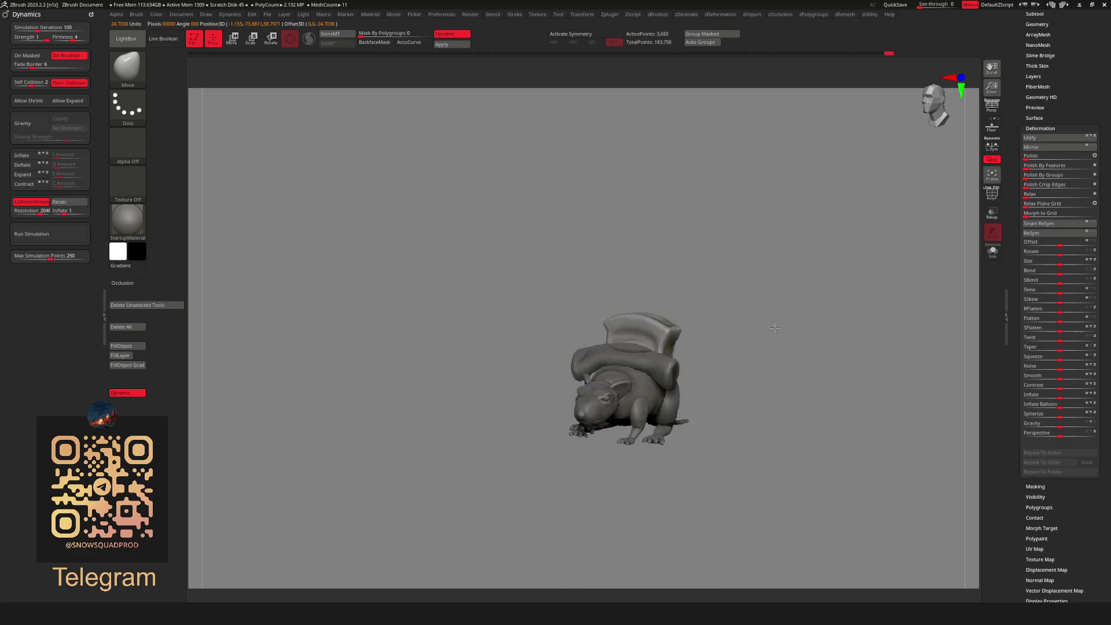
pyautogui.keyDown('alt'); pyautogui.moveTo(757, 327); pyautogui.dragTo(729, 333); pyautogui.keyUp('alt')
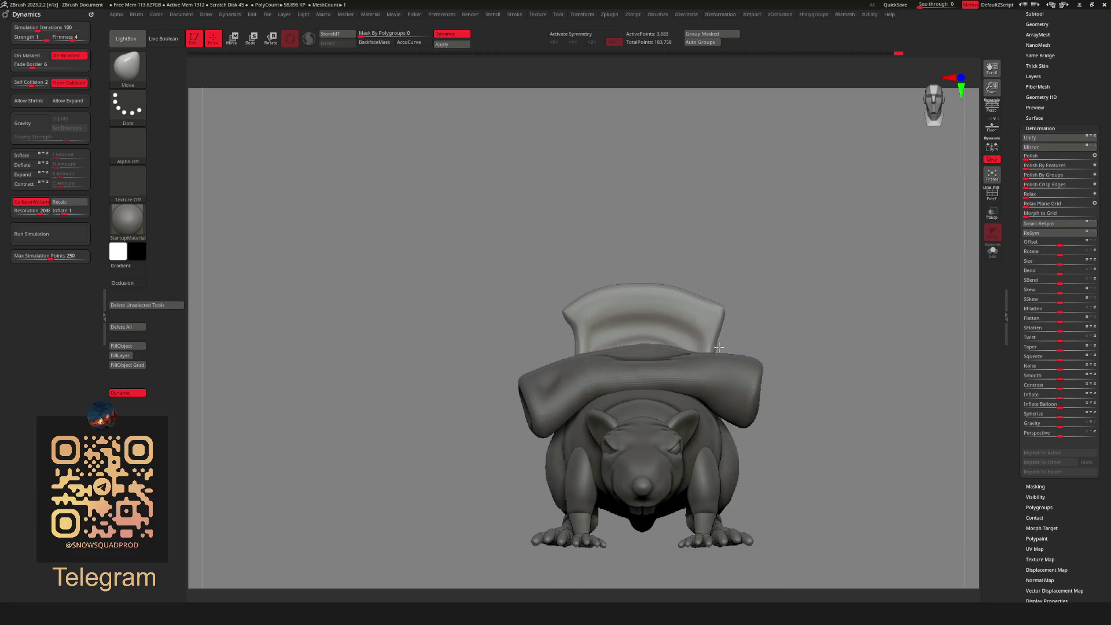
pyautogui.press('space')
pyautogui.moveTo(660, 342); pyautogui.dragTo(642, 342)
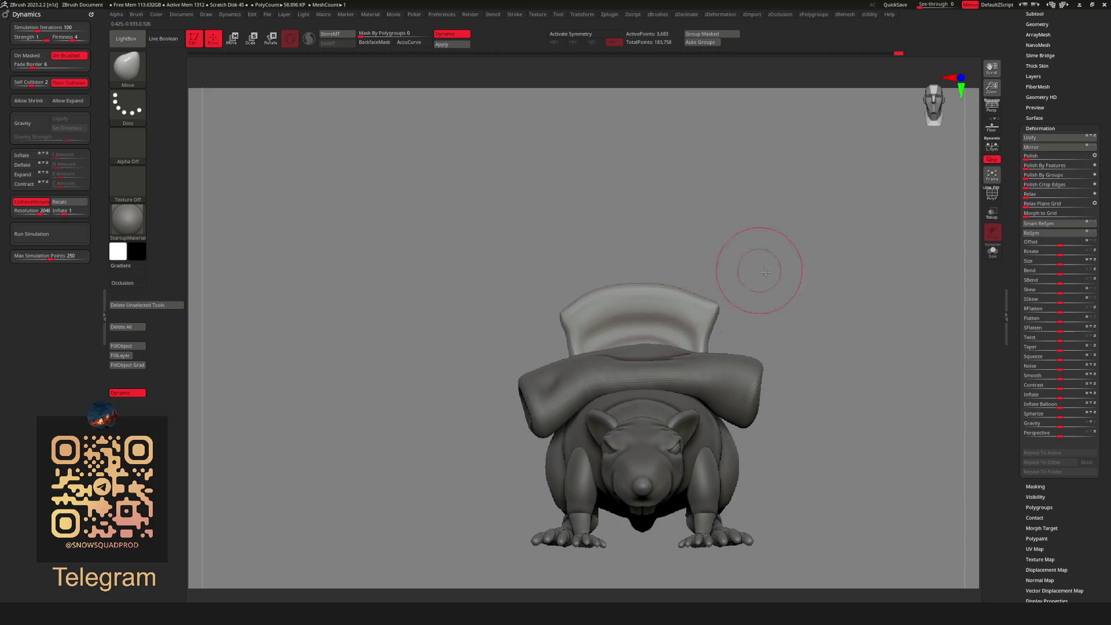
pyautogui.moveTo(765, 272); pyautogui.dragTo(647, 355)
pyautogui.moveTo(789, 310)
pyautogui.mouseDown()
pyautogui.moveTo(752, 324)
pyautogui.moveTo(727, 318)
pyautogui.mouseUp()
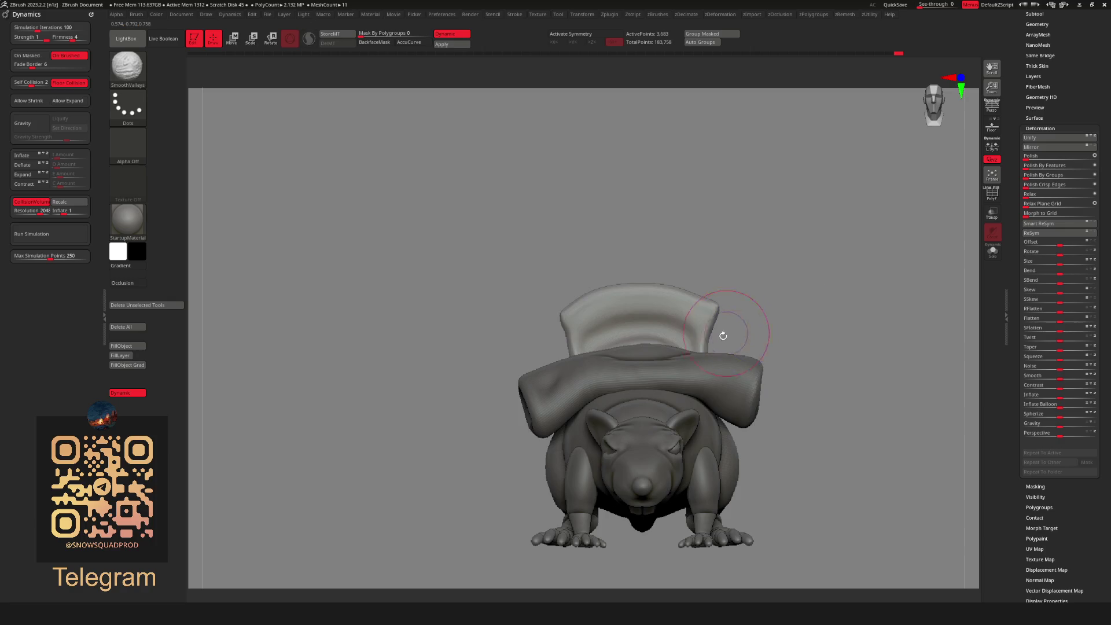
pyautogui.scroll(-5, 764, 324)
# Insert a Cube3D as a new subtool from the subtool menu.
pyautogui.hotkey('shift', 't')
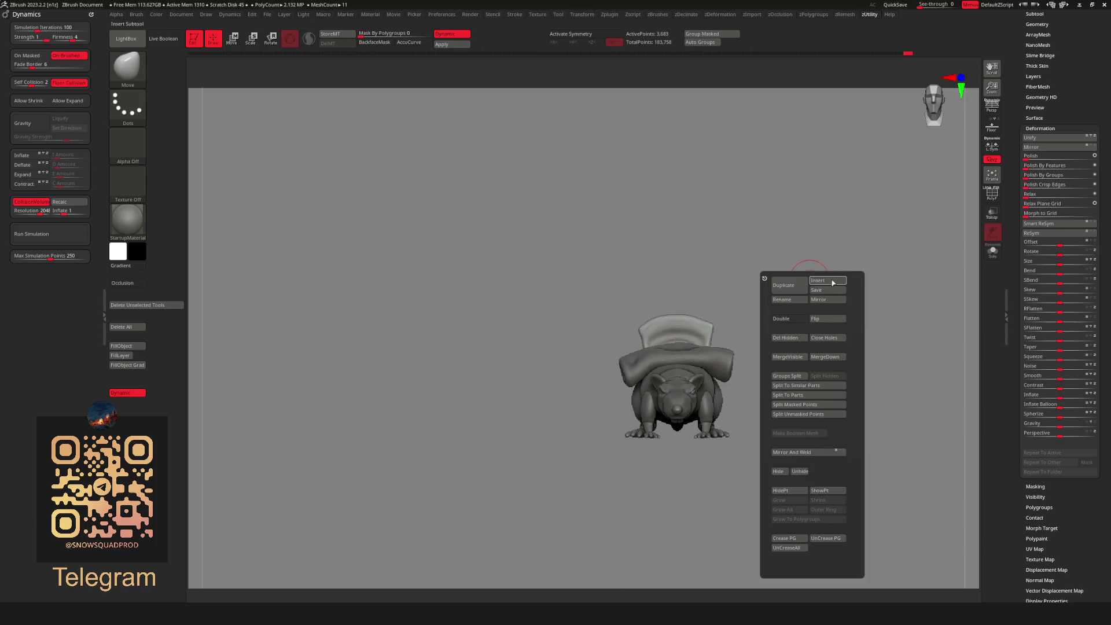
pyautogui.click(832, 281)
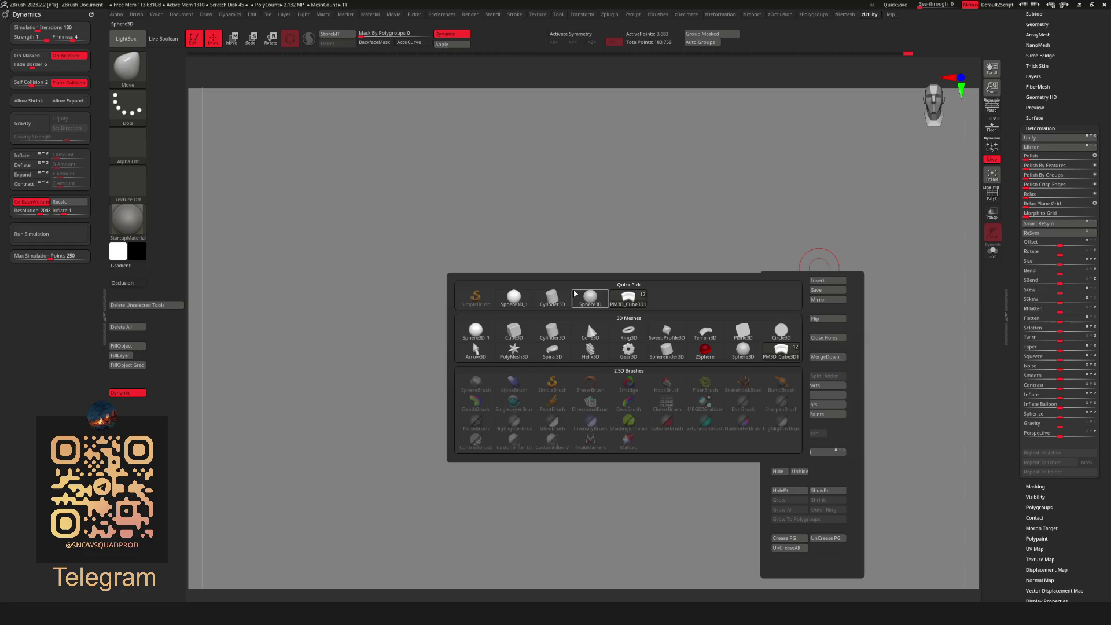
pyautogui.click(520, 330)
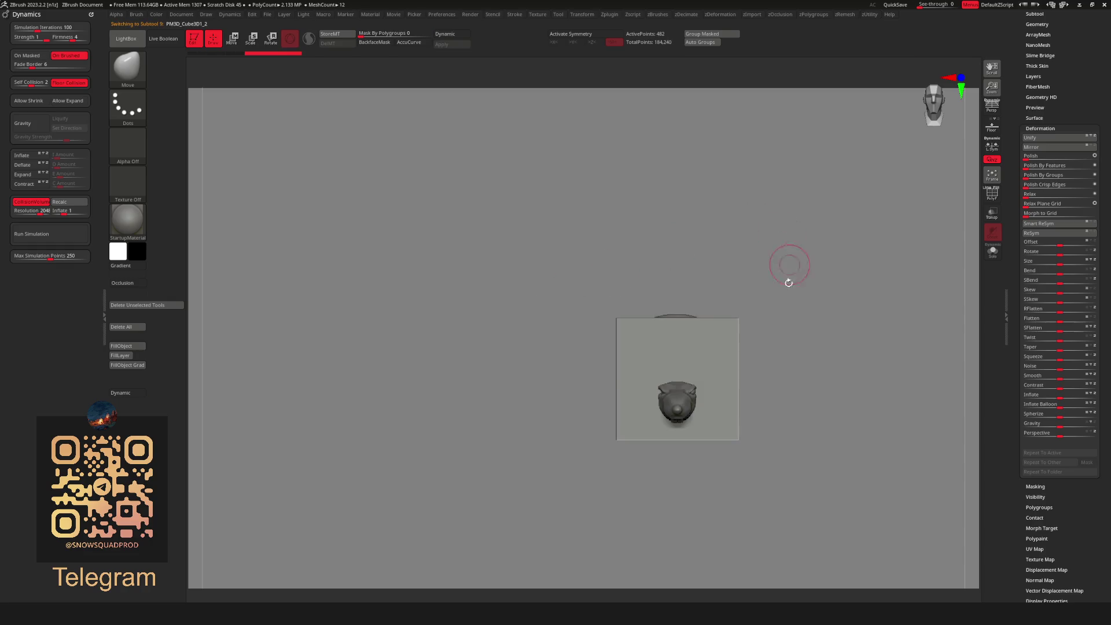
# Scale the cube down to about 0.47, lower it onto the rat's back and tilt it slightly.
pyautogui.press('w')
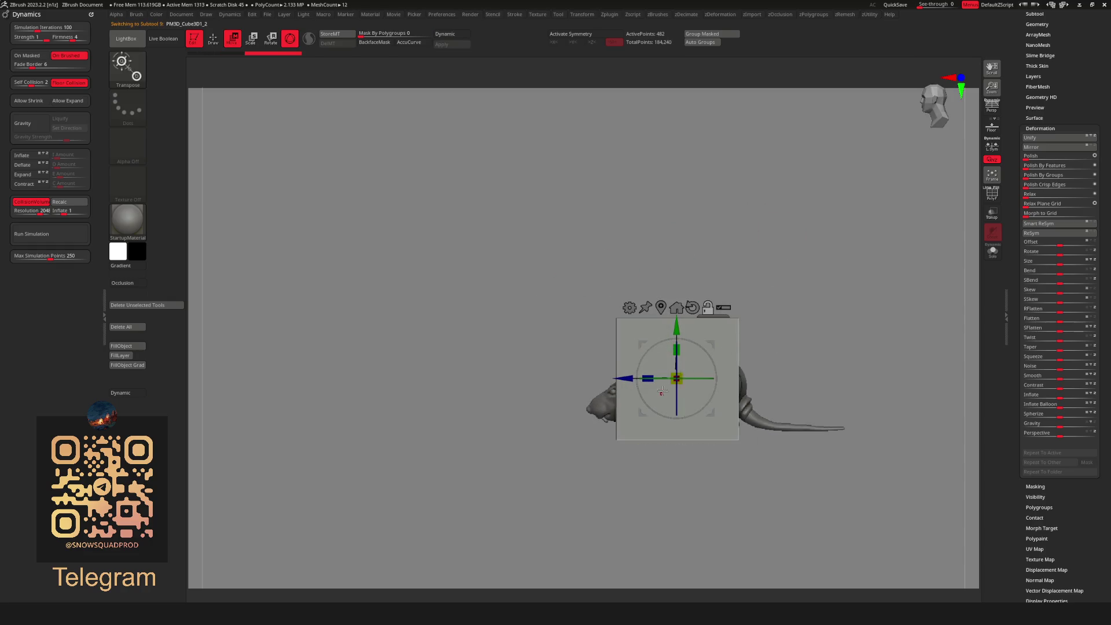
pyautogui.moveTo(716, 345); pyautogui.dragTo(677, 376)
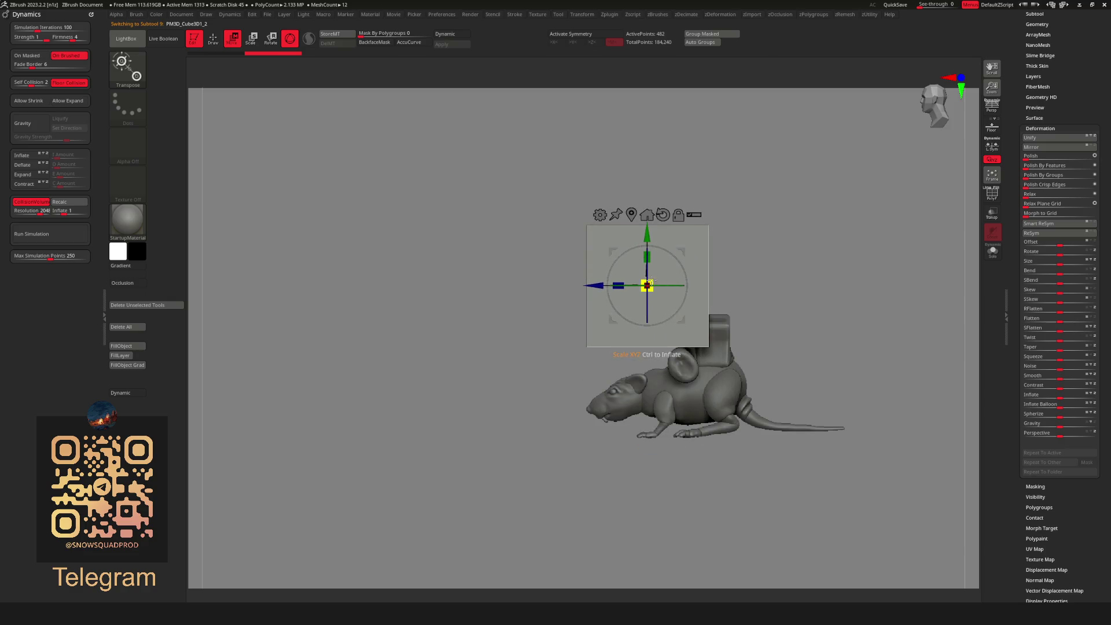
pyautogui.keyDown('shift'); pyautogui.moveTo(809, 297); pyautogui.dragTo(769, 324); pyautogui.keyUp('shift')
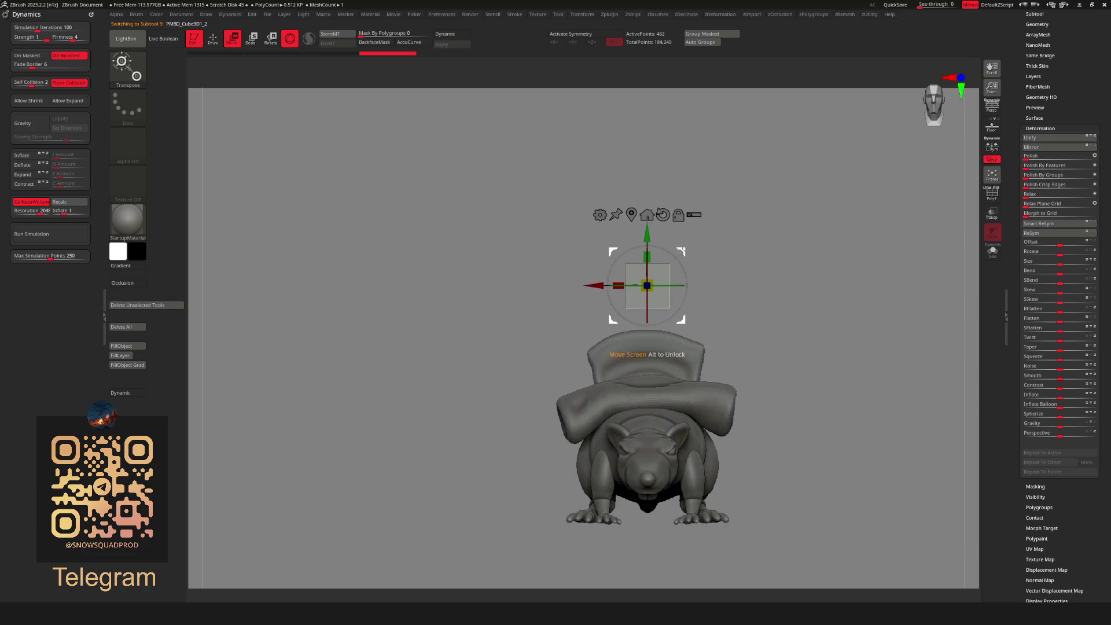
pyautogui.moveTo(645, 284); pyautogui.dragTo(665, 356)
pyautogui.keyDown('shift'); pyautogui.moveTo(757, 337); pyautogui.dragTo(775, 347); pyautogui.keyUp('shift')
pyautogui.moveTo(665, 354)
pyautogui.mouseDown()
pyautogui.moveTo(745, 350)
pyautogui.moveTo(751, 307)
pyautogui.mouseUp()
# ZRemesh the cube at Same density to about 1,804 even points and check the wireframe.
pyautogui.press('F2')
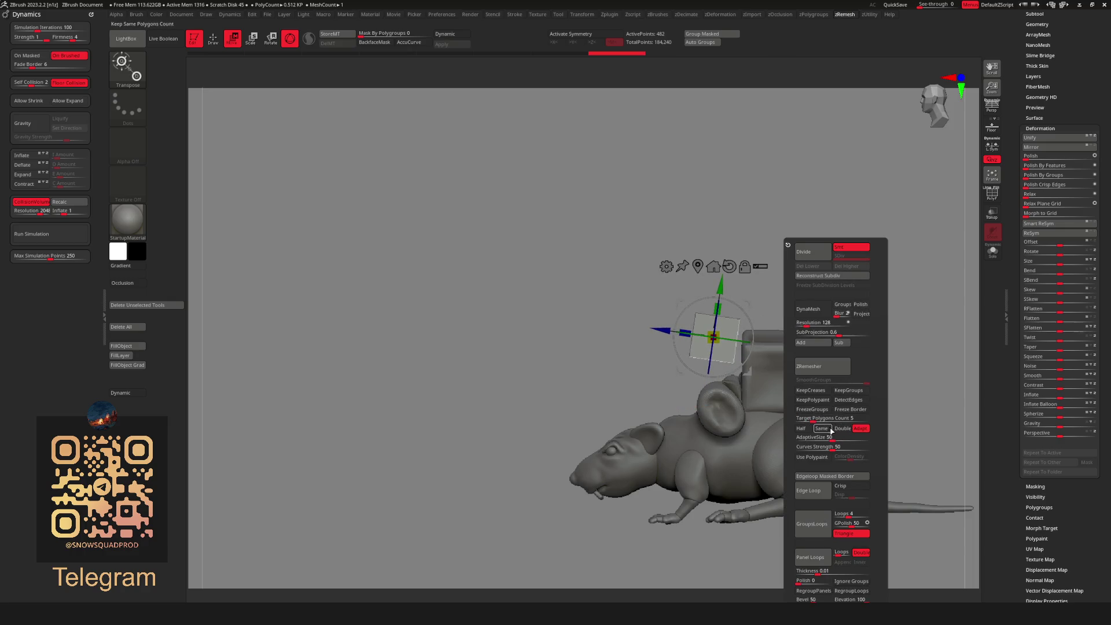
pyautogui.click(822, 429)
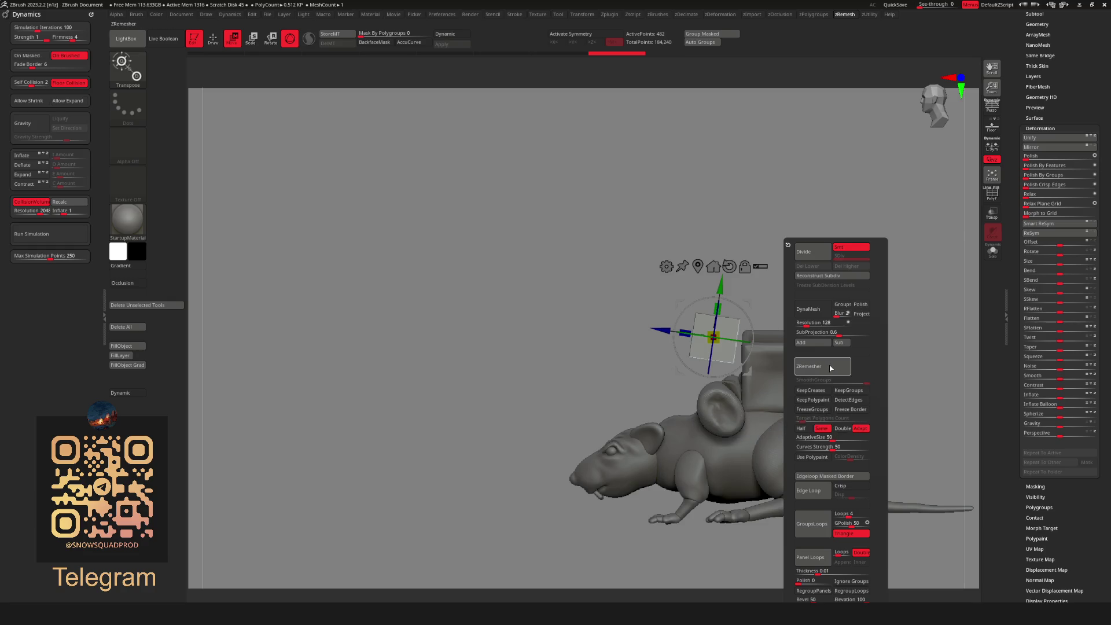
pyautogui.click(834, 360)
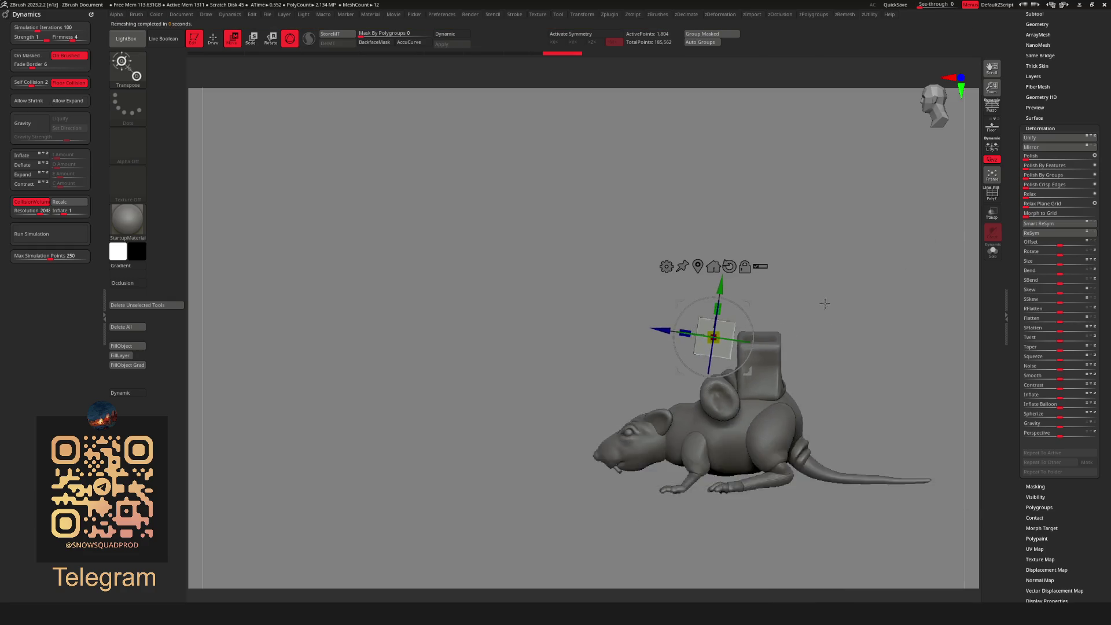
pyautogui.hotkey('shift', 'f')
pyautogui.hotkey('shift', 'f')
pyautogui.moveTo(853, 287)
pyautogui.mouseDown()
pyautogui.moveTo(770, 283)
pyautogui.moveTo(810, 287)
pyautogui.moveTo(791, 264)
pyautogui.moveTo(792, 299)
pyautogui.moveTo(823, 303)
pyautogui.moveTo(815, 316)
pyautogui.mouseUp()
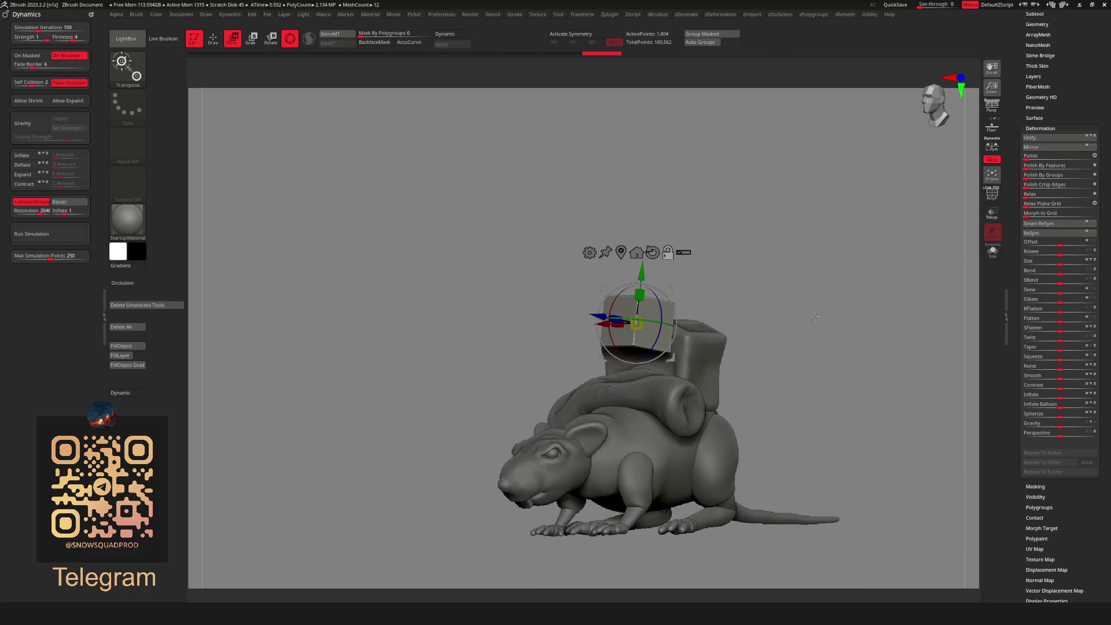
# Round the cube with Polish by Features and remesh it with fewer, even polygons.
pyautogui.click(1055, 169)
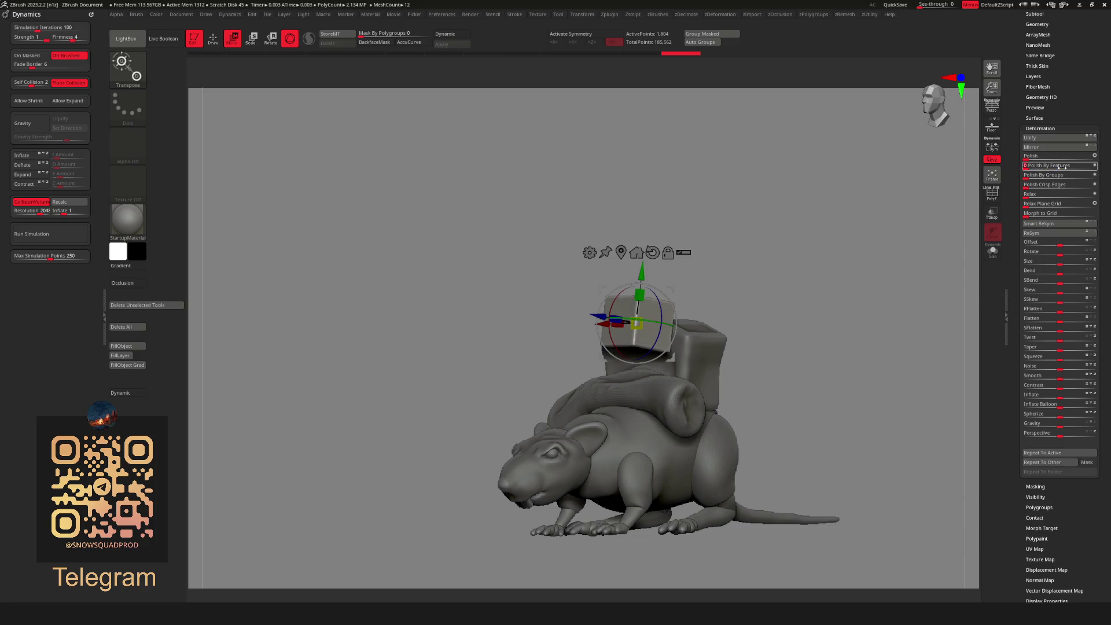
pyautogui.moveTo(1071, 168); pyautogui.dragTo(1065, 184)
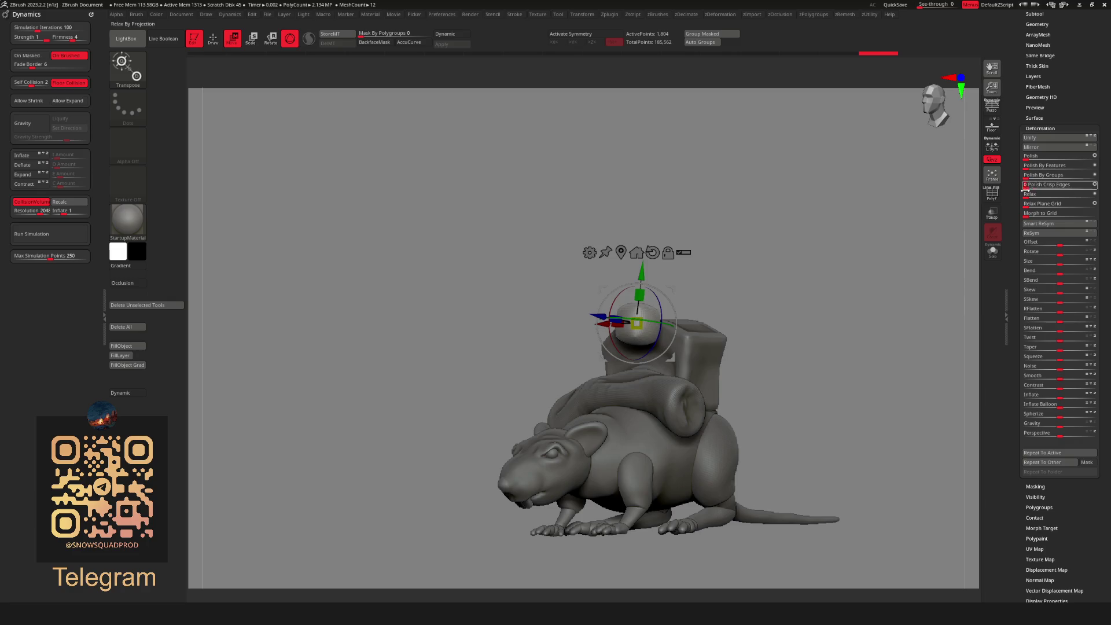
pyautogui.scroll(3, 752, 290)
pyautogui.hotkey('alt', 'r')
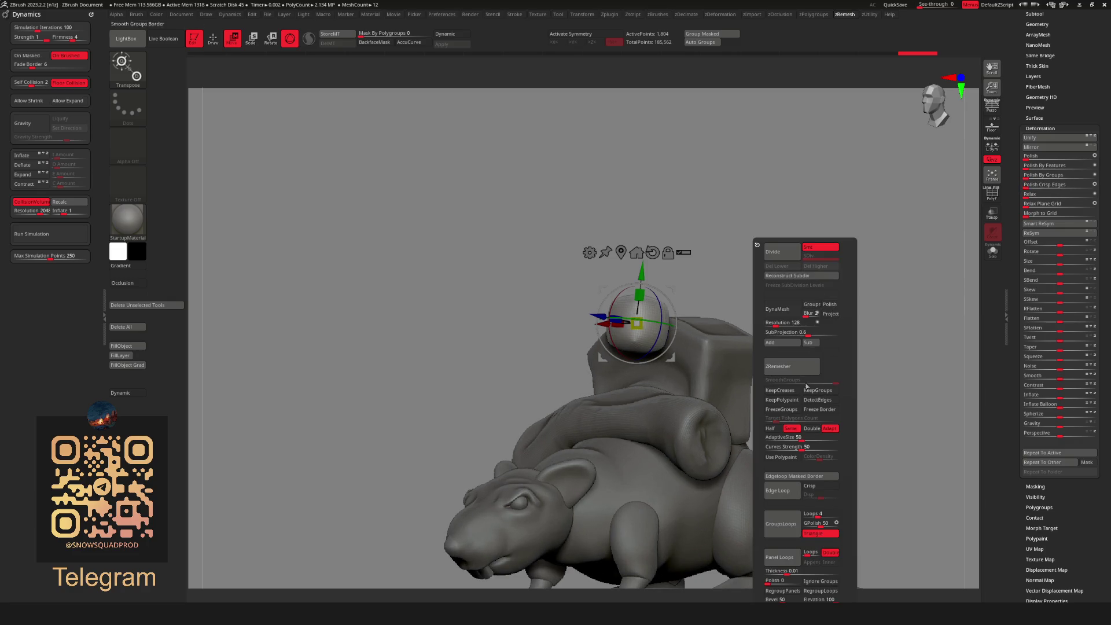
pyautogui.click(793, 367)
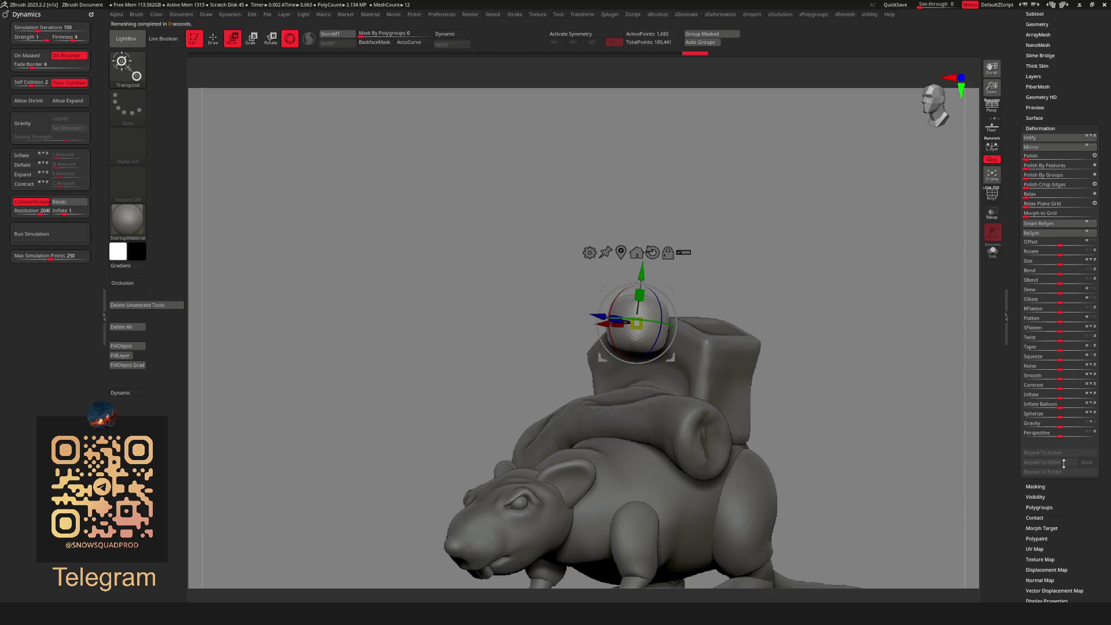
# Inflate the ball, reduce Crisp Edges polish, and remesh again to about 1,335 points.
pyautogui.moveTo(1059, 397); pyautogui.dragTo(1079, 396)
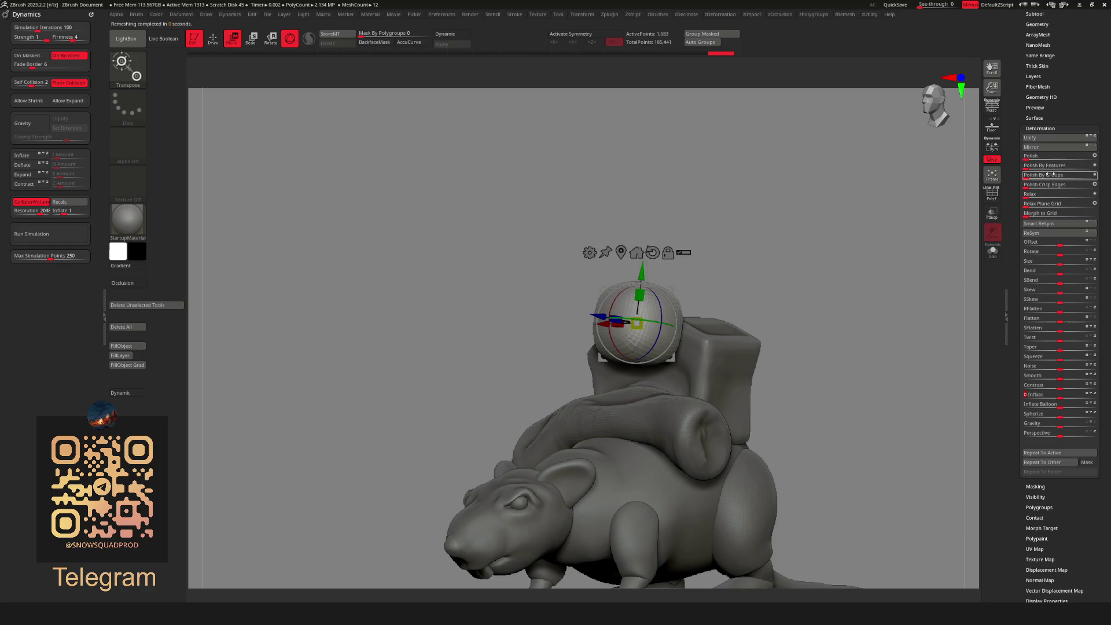
pyautogui.moveTo(1049, 187); pyautogui.dragTo(1029, 187)
pyautogui.hotkey('shift', 'r')
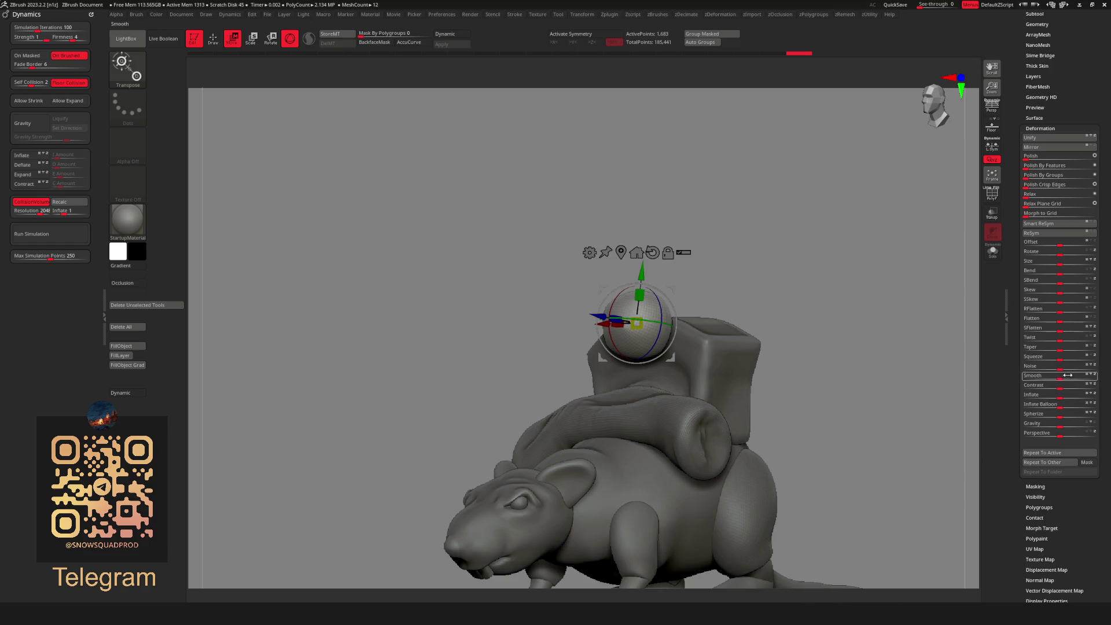
pyautogui.hotkey('shift', 'r')
pyautogui.click(838, 364)
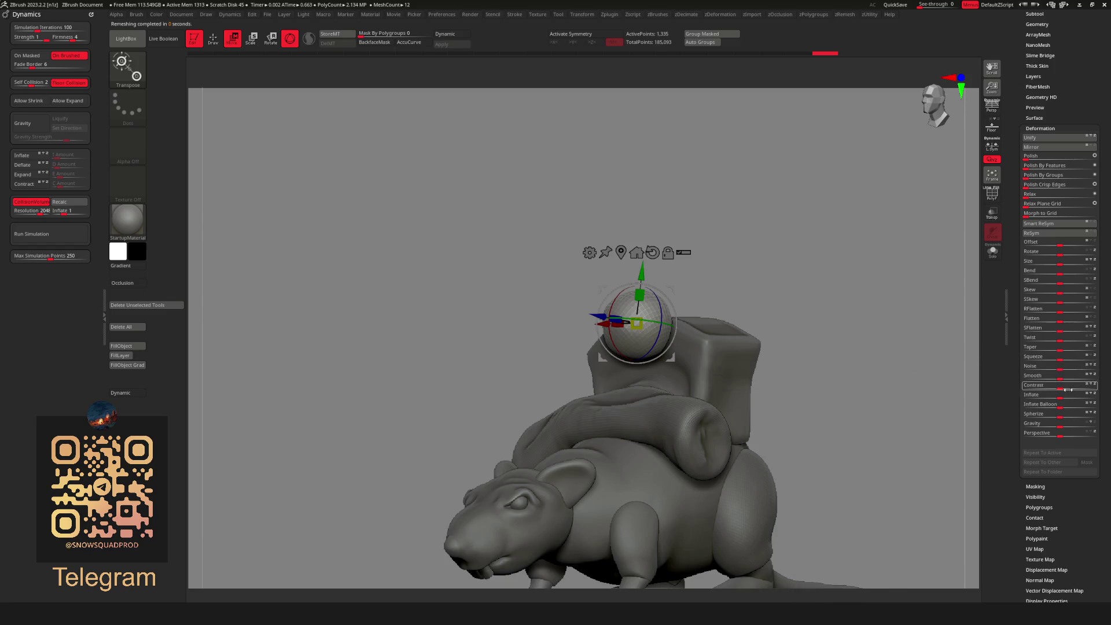
pyautogui.press('q')
pyautogui.moveTo(902, 370)
pyautogui.keyDown('alt'); pyautogui.mouseDown()
pyautogui.moveTo(715, 268)
pyautogui.moveTo(720, 235)
pyautogui.mouseUp(); pyautogui.keyUp('alt')
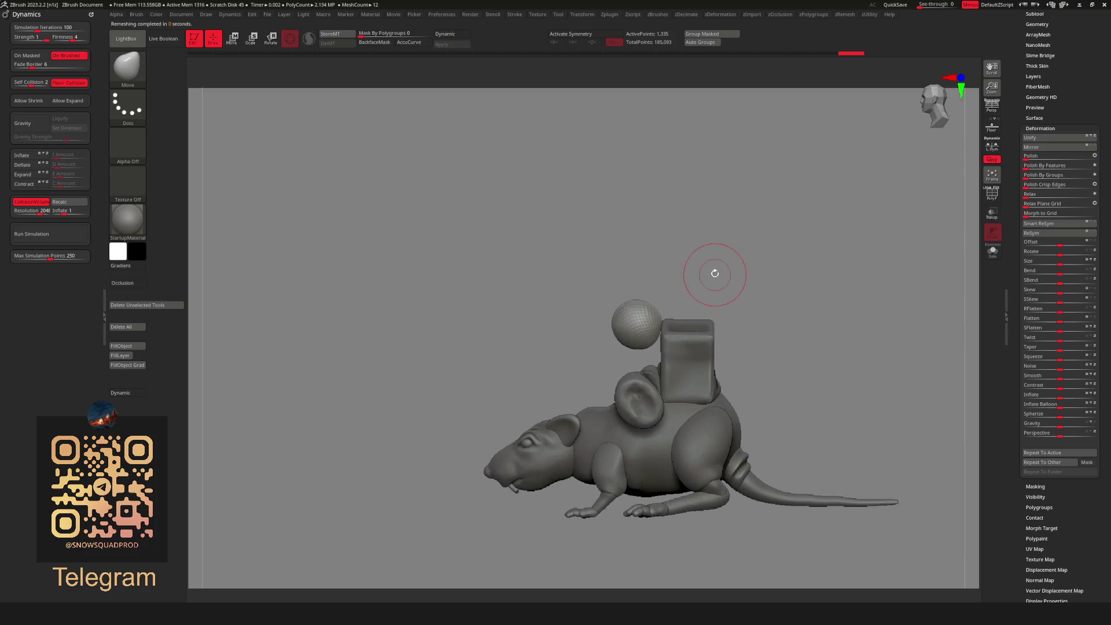
# Pull the ball's top into a pointed teardrop with the Move brush and remesh it to about 1,100 points.
pyautogui.moveTo(707, 272); pyautogui.dragTo(735, 301)
pyautogui.press('b')
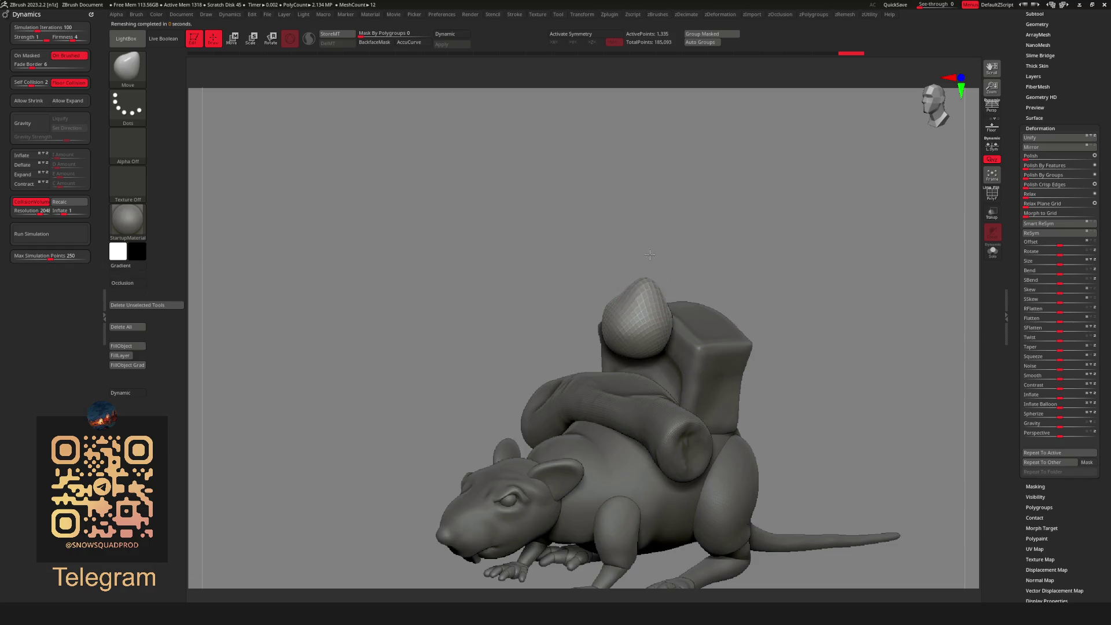
pyautogui.moveTo(646, 267); pyautogui.dragTo(641, 289)
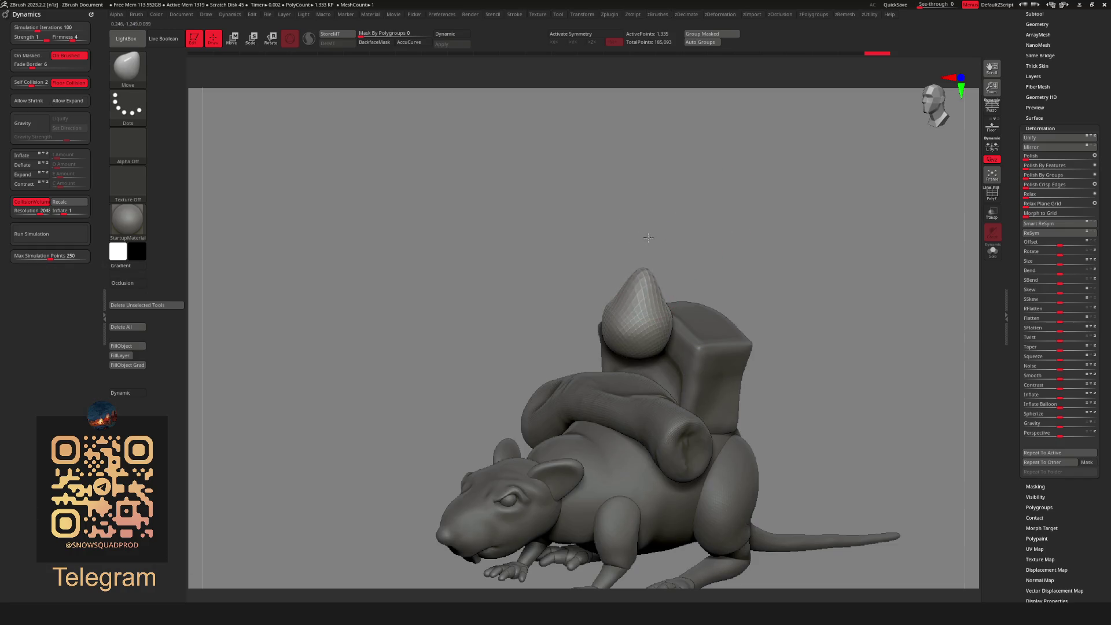
pyautogui.moveTo(648, 237)
pyautogui.mouseDown()
pyautogui.moveTo(700, 243)
pyautogui.moveTo(677, 253)
pyautogui.moveTo(752, 232)
pyautogui.mouseUp()
pyautogui.keyDown('ctrl'); pyautogui.click(840, 206); pyautogui.keyUp('ctrl')
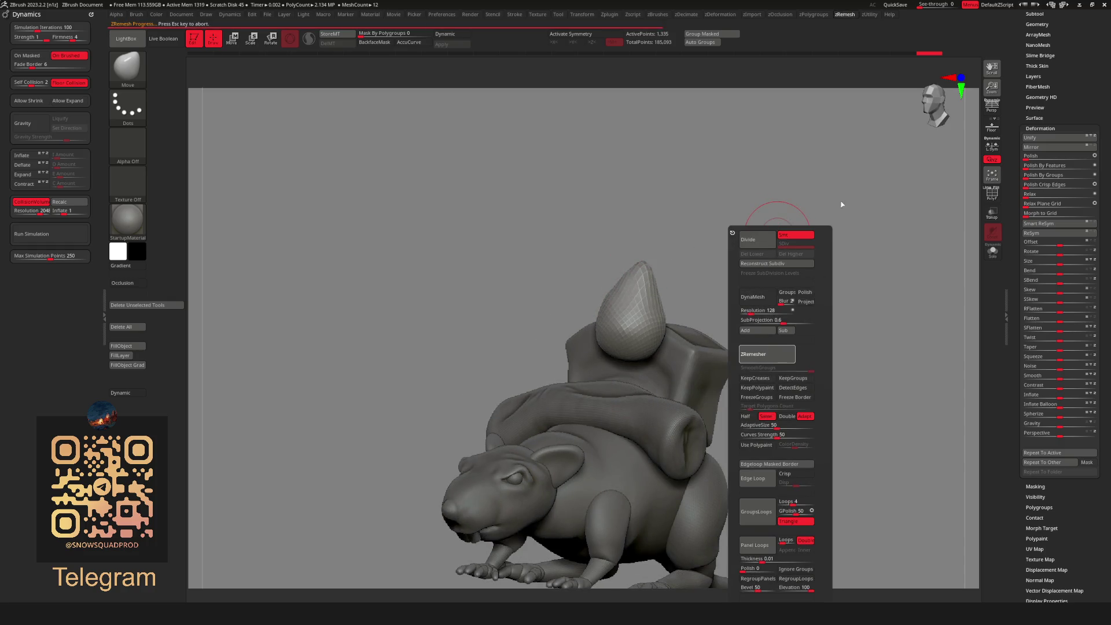
pyautogui.keyDown('shift'); pyautogui.moveTo(847, 250); pyautogui.dragTo(756, 227); pyautogui.keyUp('shift')
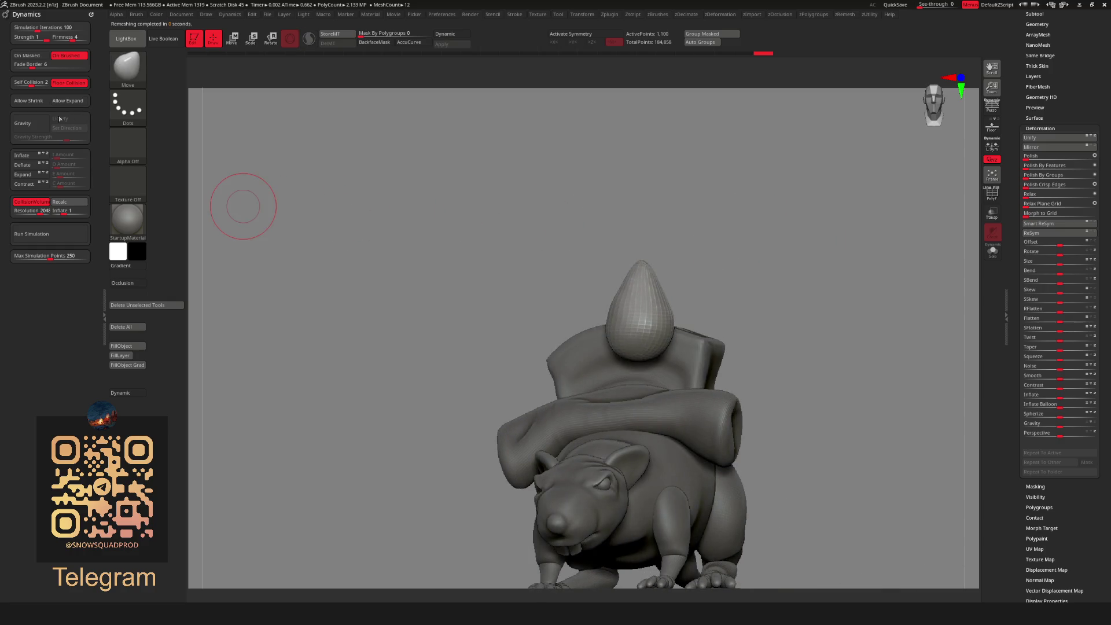
# Enable Gravity in Dynamics and run the cloth simulation several times to drop the teardrop.
pyautogui.click(30, 123)
pyautogui.click(34, 233)
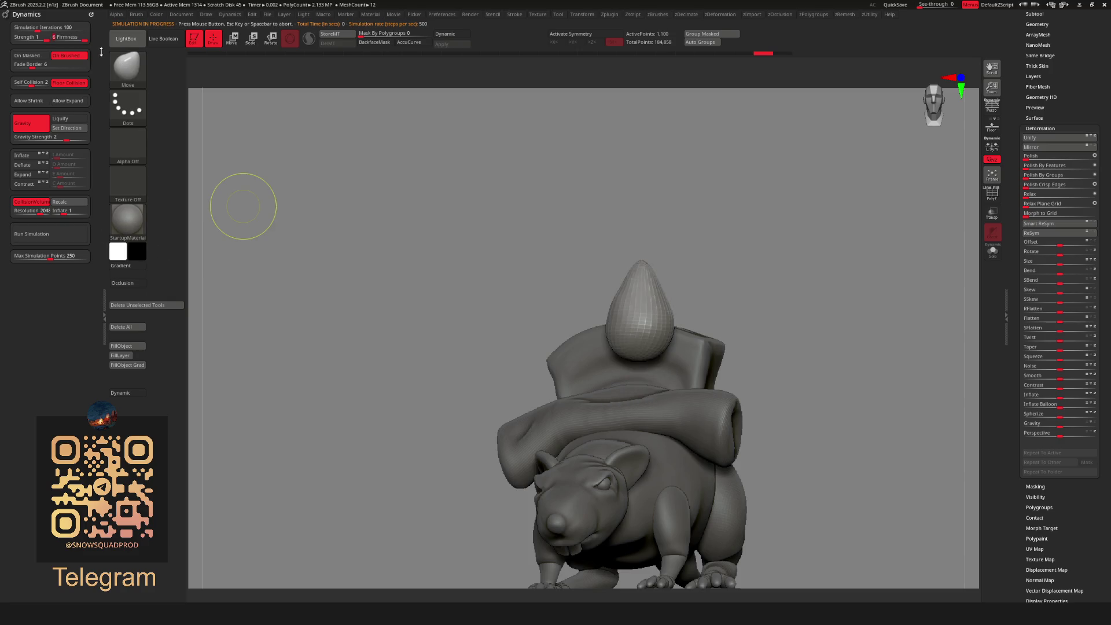
pyautogui.click(69, 242)
pyautogui.click(70, 241)
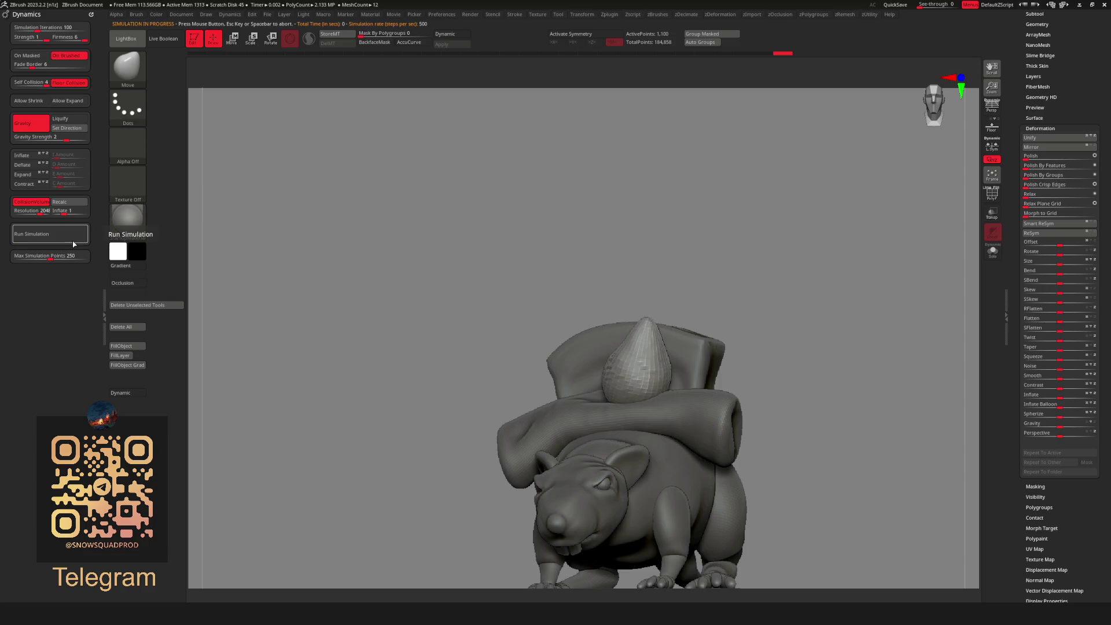
pyautogui.click(71, 245)
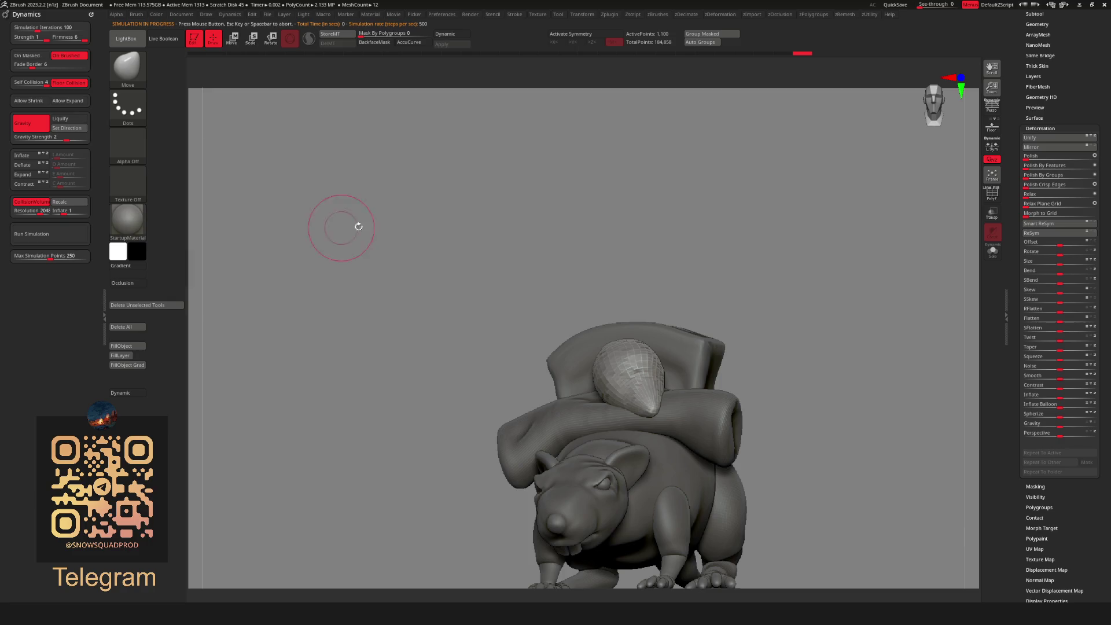
pyautogui.moveTo(341, 229); pyautogui.dragTo(417, 224)
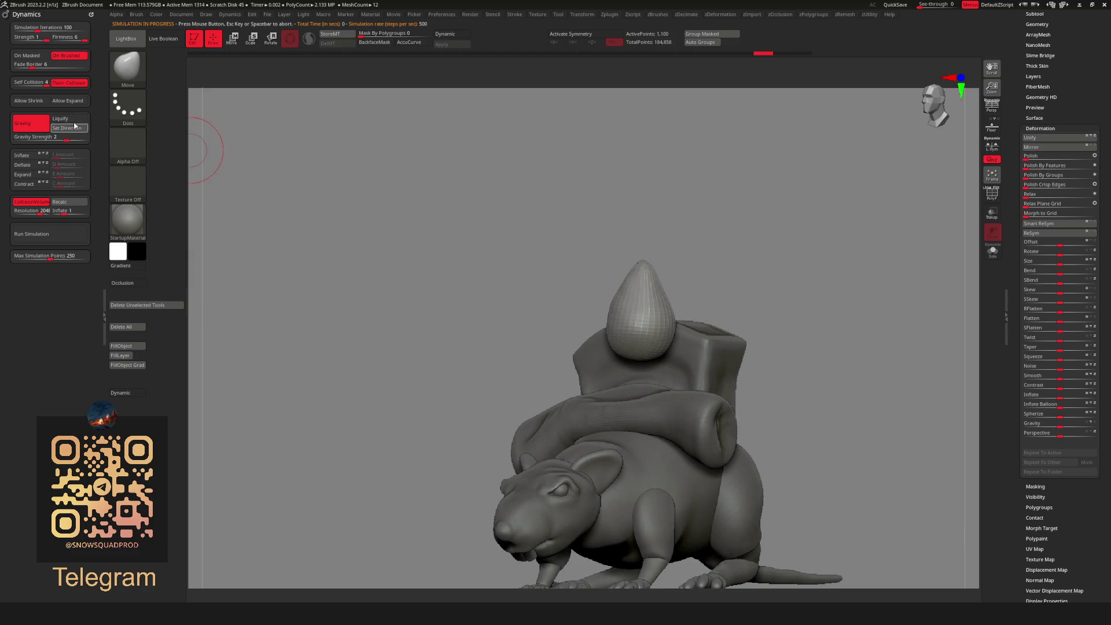
# Lower Self Collision and re-run the simulation, undoing each collapsed result.
pyautogui.click(39, 84)
pyautogui.click(70, 213)
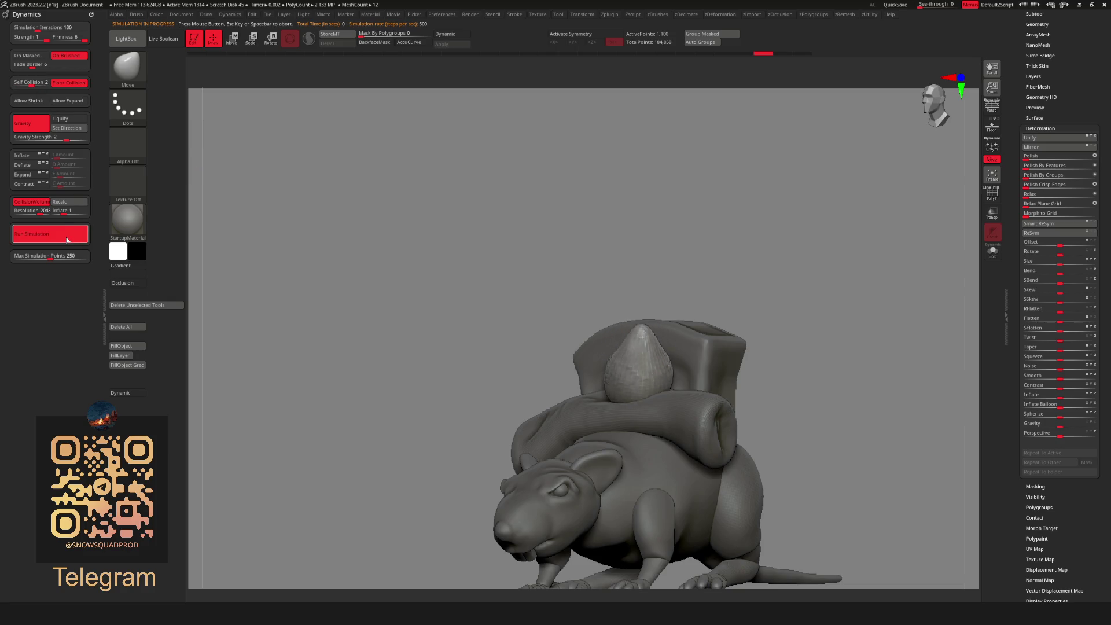
pyautogui.hotkey('ctrl', 'z')
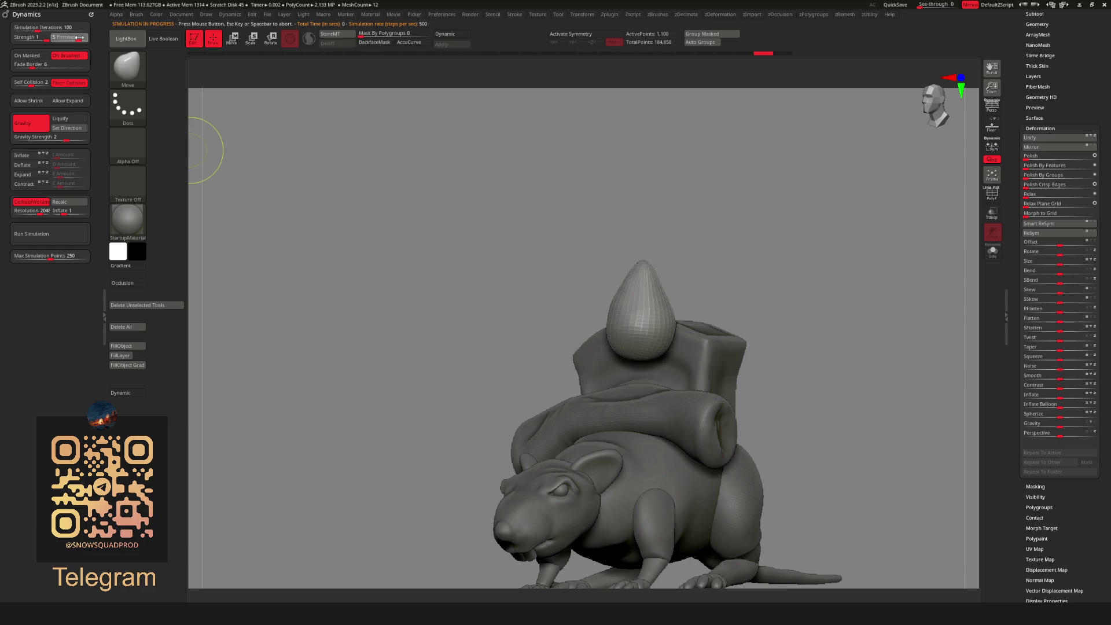
pyautogui.click(67, 236)
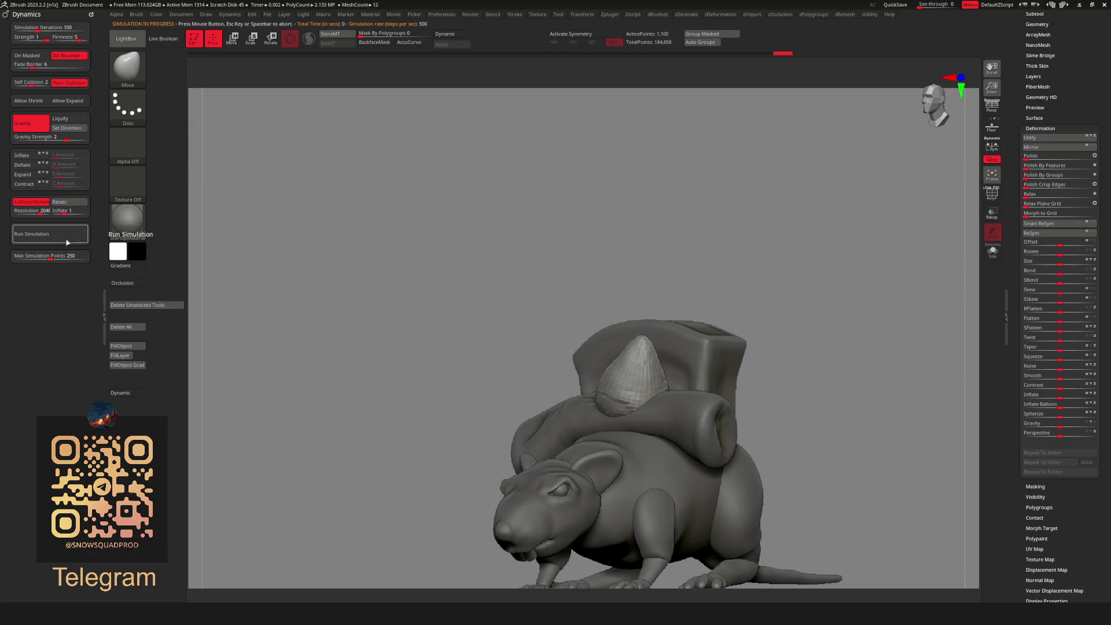
pyautogui.hotkey('ctrl', 'z')
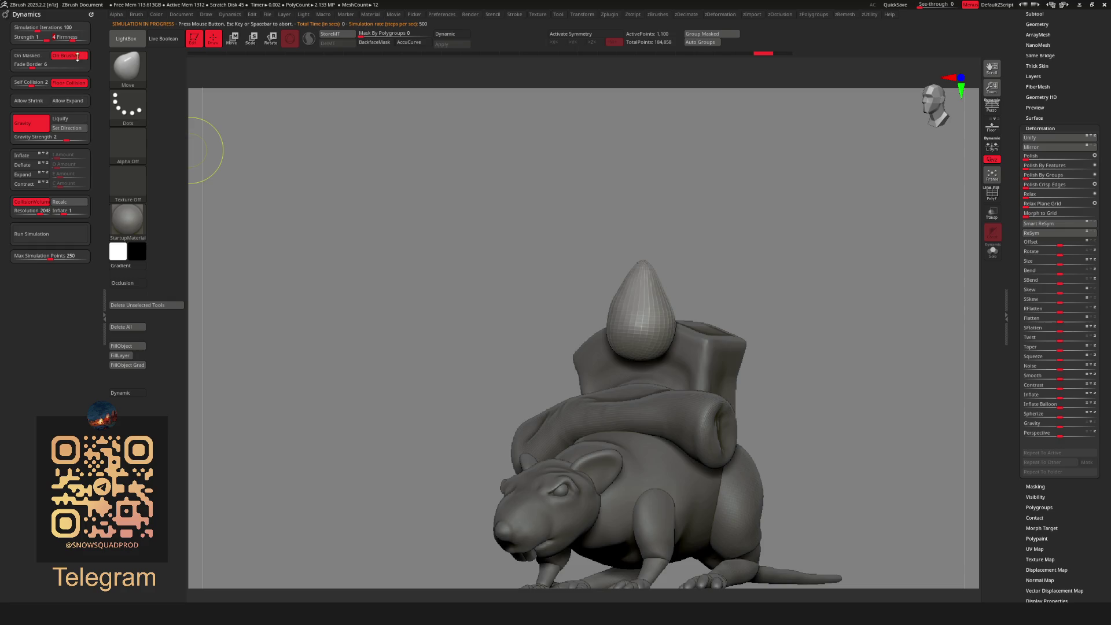
pyautogui.click(60, 235)
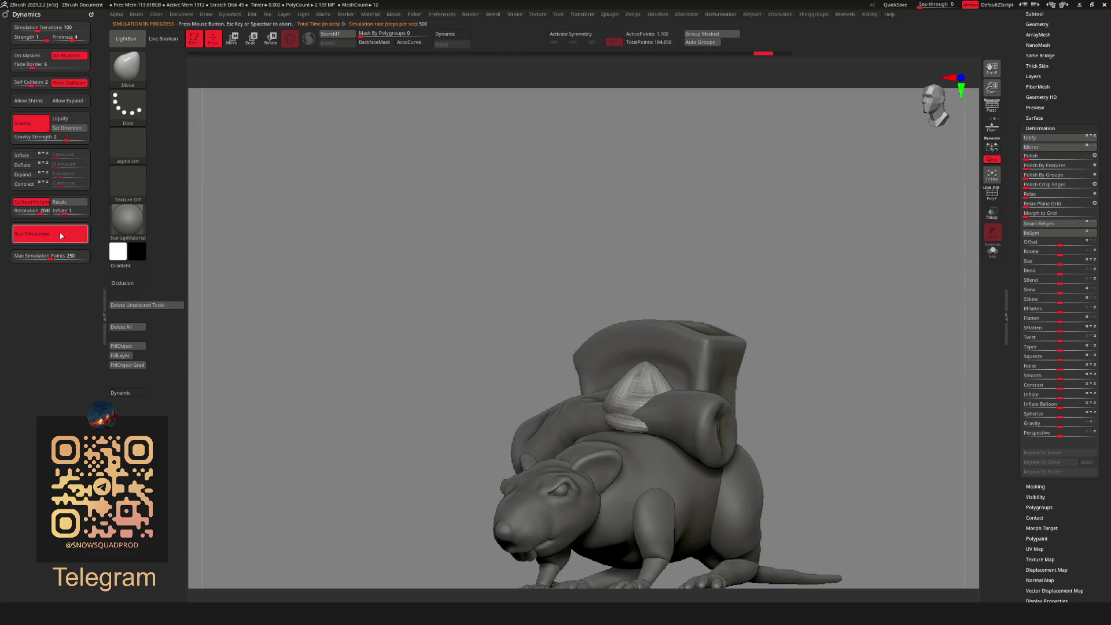
pyautogui.hotkey('ctrl', 'z')
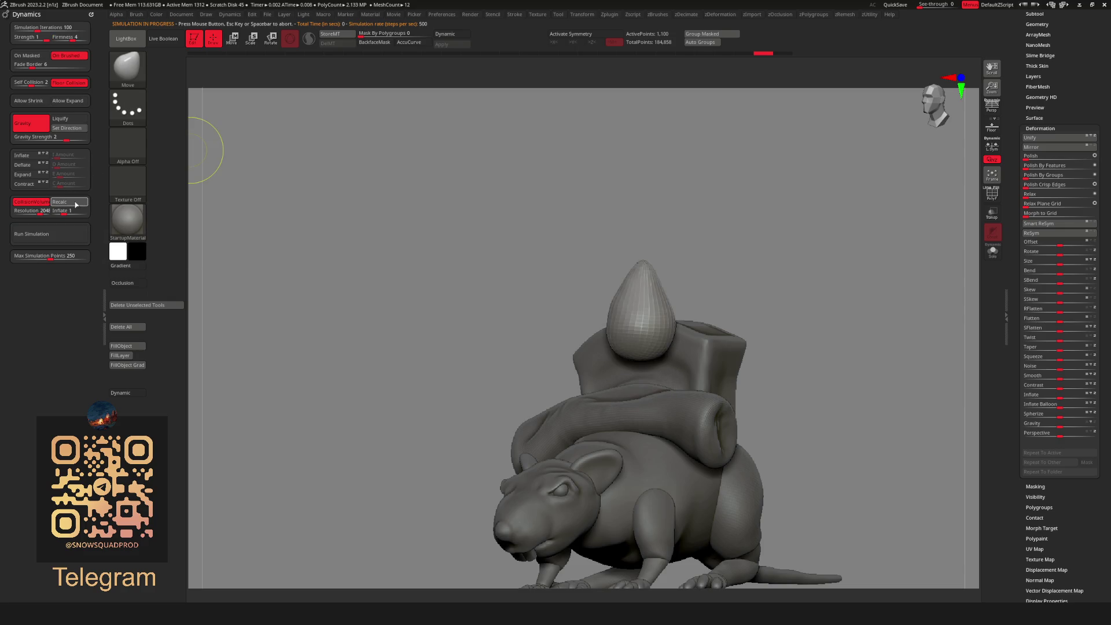
pyautogui.click(68, 240)
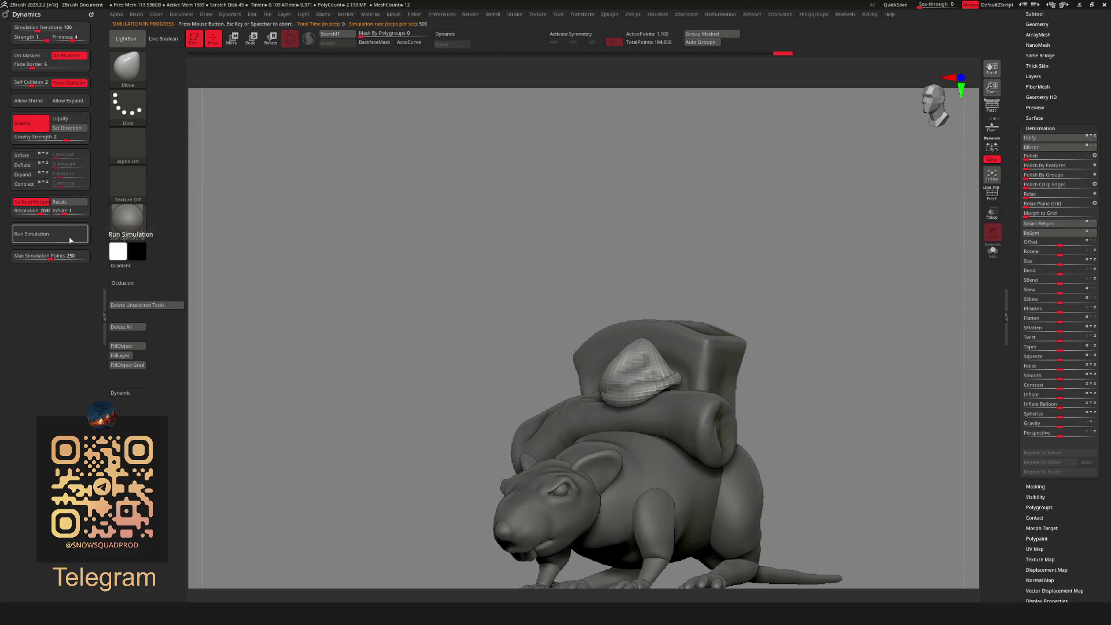
# Raise cloth Inflate to 0.34489 and re-run the drop so the teardrop drapes over the sack.
pyautogui.moveTo(452, 240); pyautogui.dragTo(778, 318)
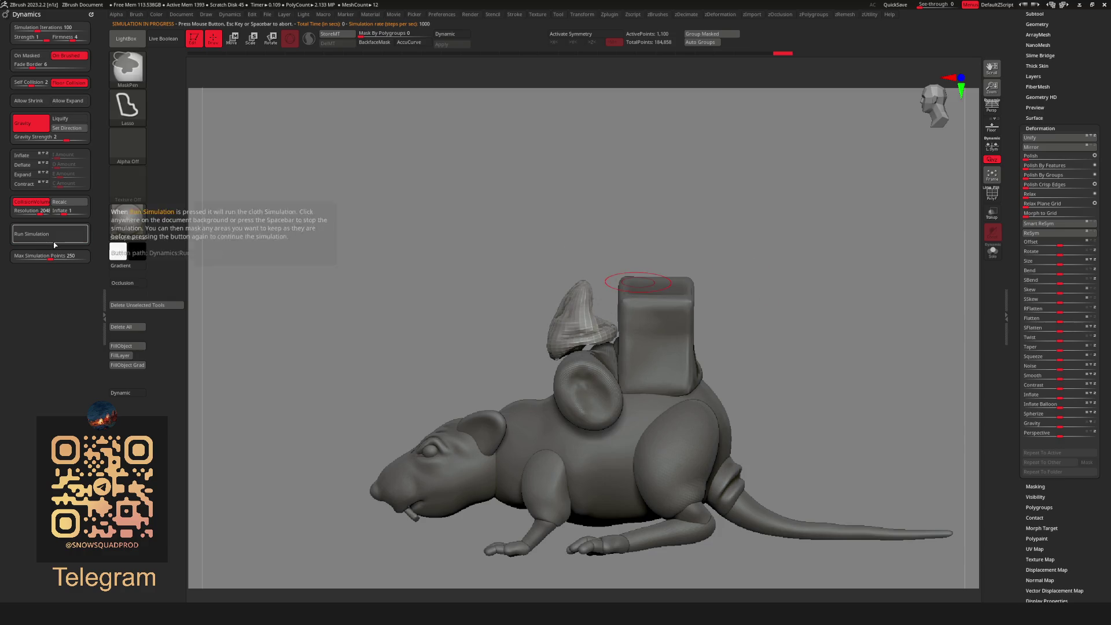
pyautogui.click(53, 240)
pyautogui.moveTo(464, 255)
pyautogui.mouseDown()
pyautogui.moveTo(736, 265)
pyautogui.moveTo(766, 304)
pyautogui.moveTo(765, 269)
pyautogui.mouseUp()
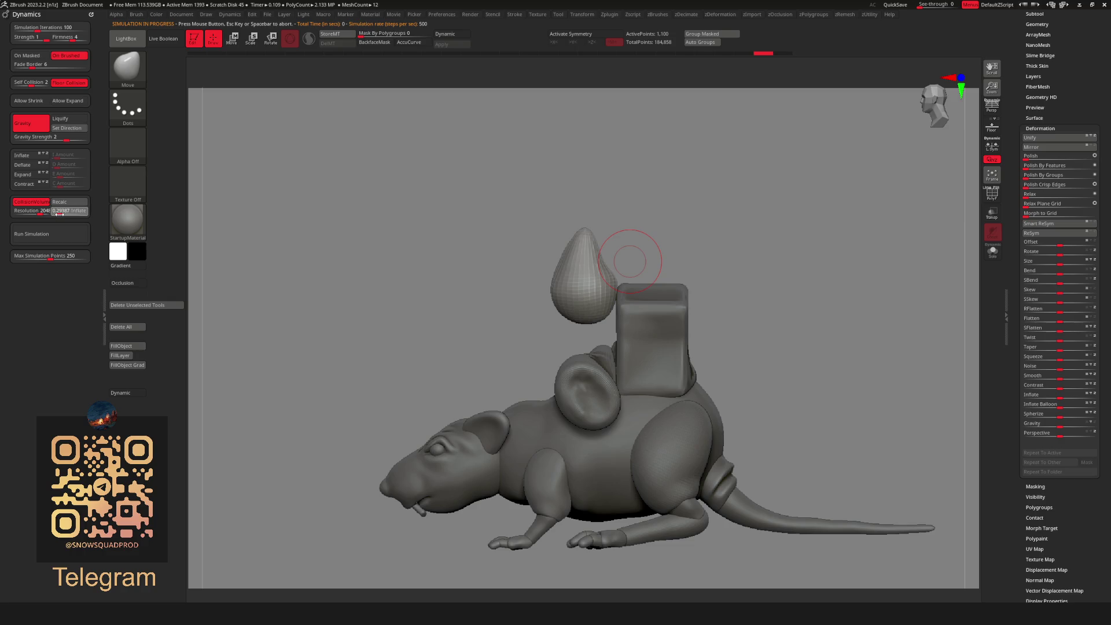
pyautogui.moveTo(59, 213); pyautogui.dragTo(64, 214)
pyautogui.click(63, 239)
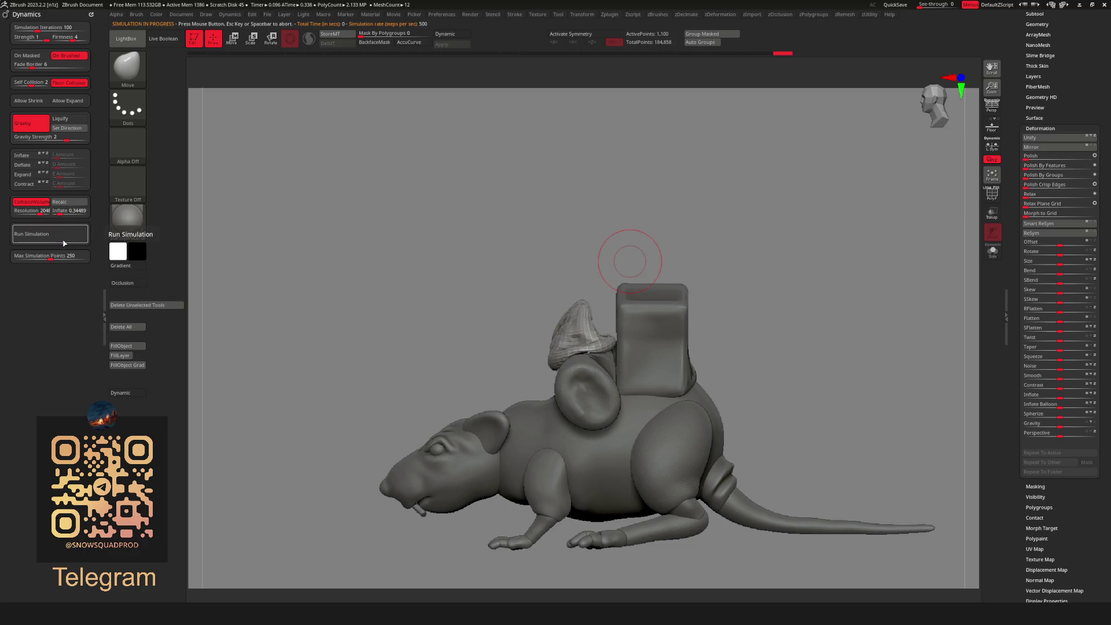
pyautogui.click(63, 241)
pyautogui.moveTo(620, 249)
pyautogui.mouseDown()
pyautogui.moveTo(798, 290)
pyautogui.moveTo(813, 280)
pyautogui.mouseUp()
# Preview with dynamic subdivision, then billow the teardrop sack using the ClothInflate brush.
pyautogui.press('d')
pyautogui.press('f')
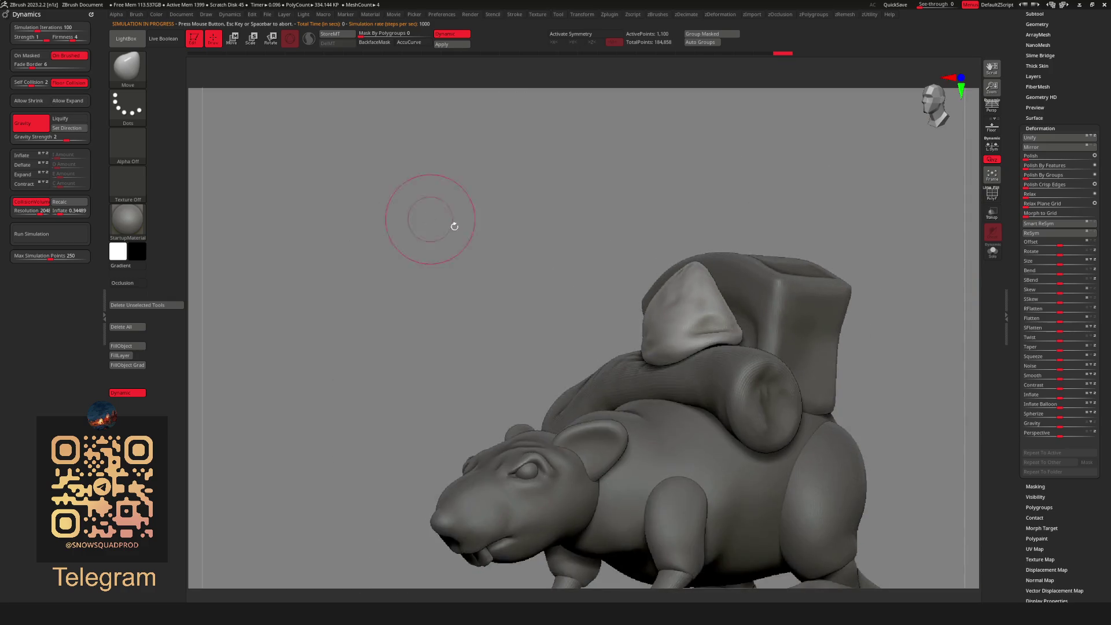
pyautogui.moveTo(453, 226); pyautogui.dragTo(842, 313)
pyautogui.moveTo(761, 312); pyautogui.dragTo(754, 315)
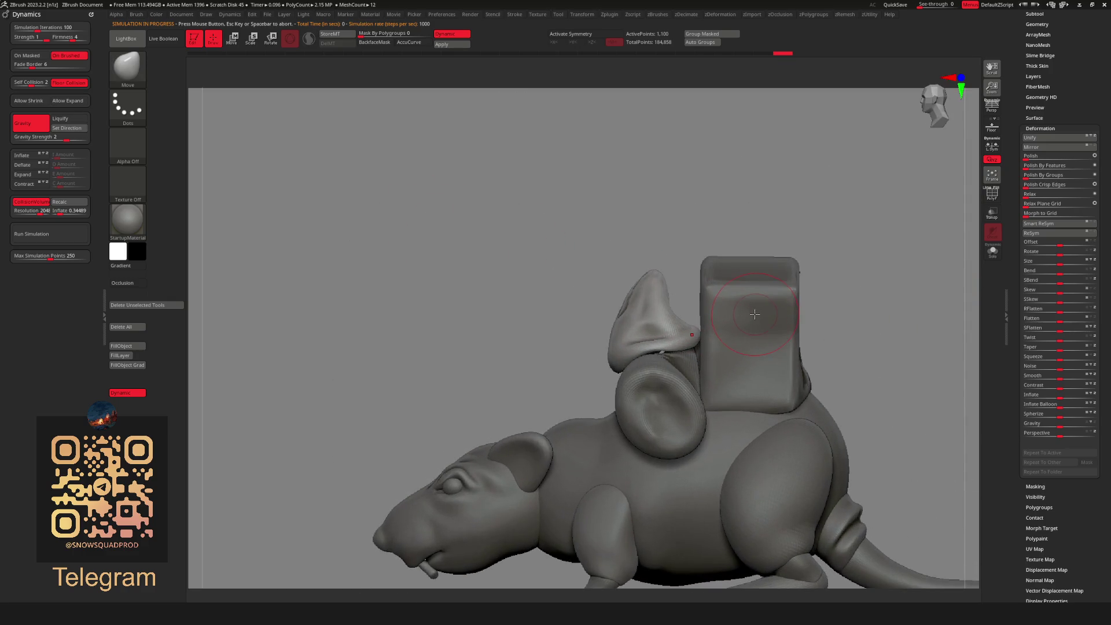
pyautogui.press('space')
pyautogui.press('b')
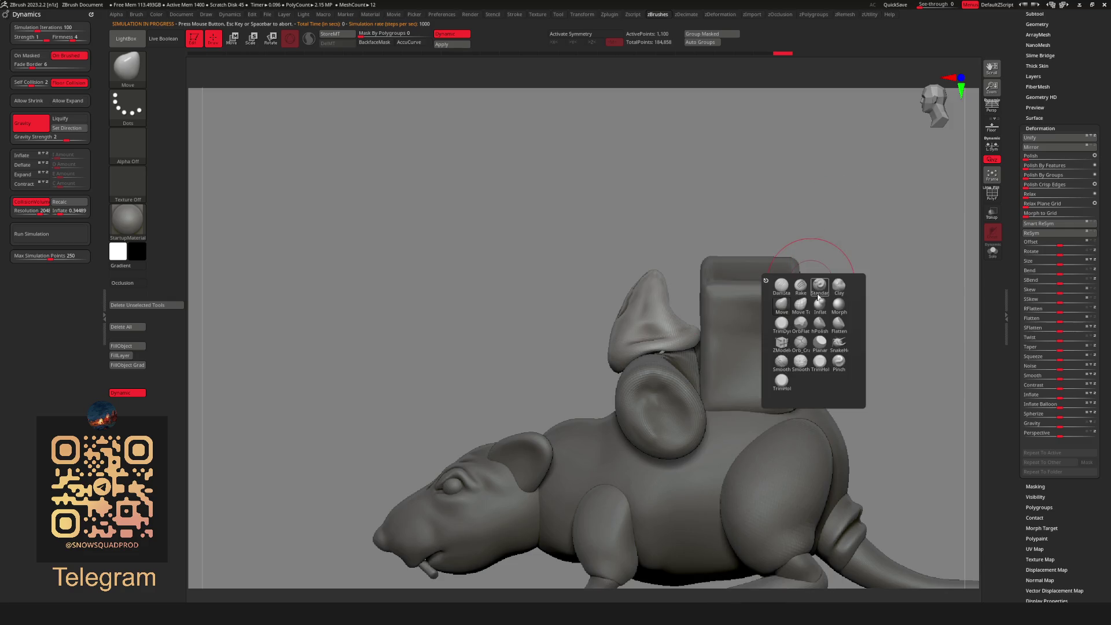
pyautogui.press('b')
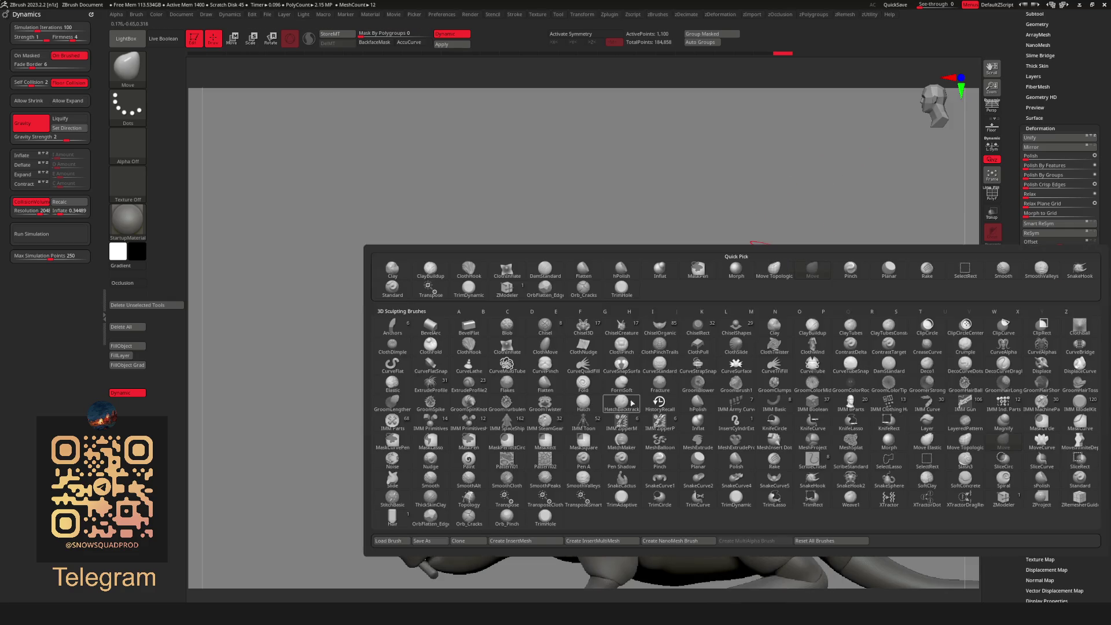
pyautogui.click(509, 347)
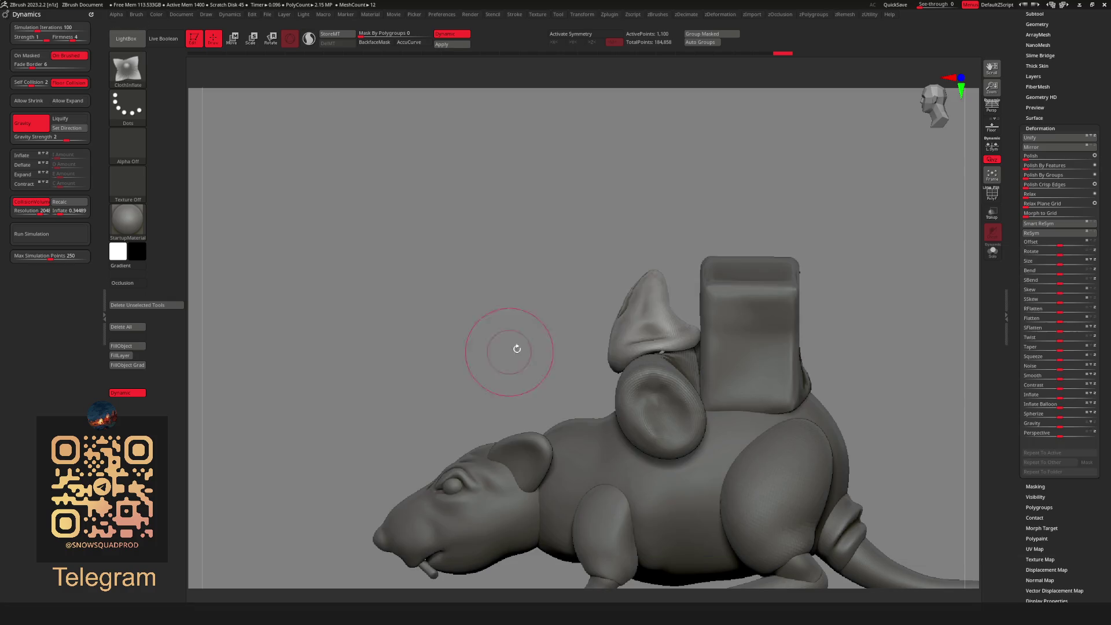
pyautogui.moveTo(706, 289); pyautogui.dragTo(665, 322)
# Reframe the rat from front and side and select the ClothHook brush.
pyautogui.moveTo(753, 215); pyautogui.dragTo(801, 218)
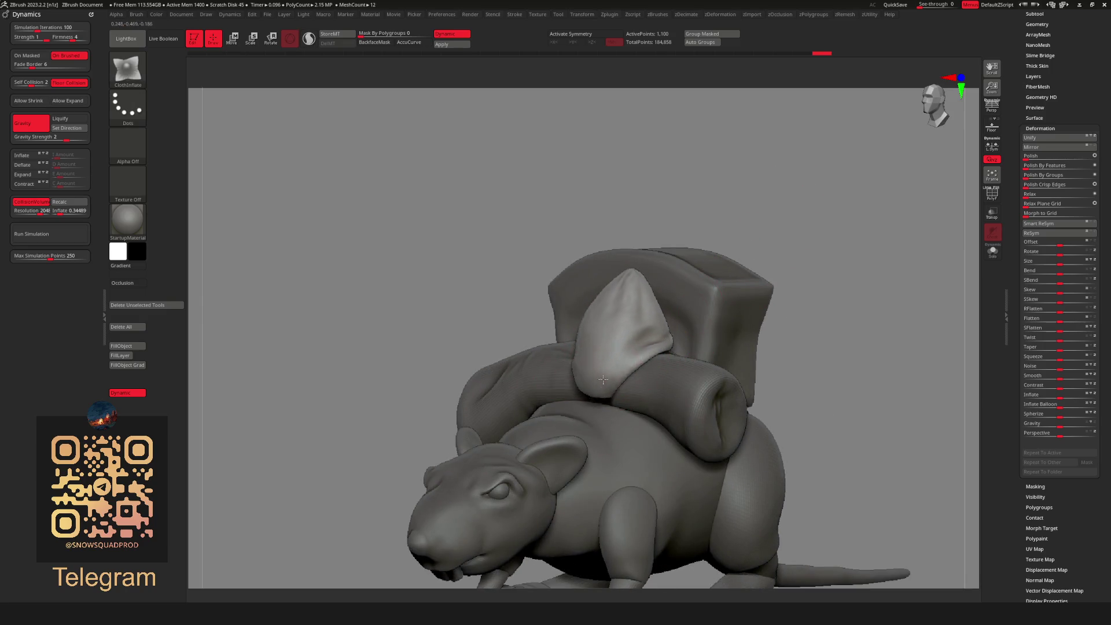
pyautogui.moveTo(804, 248)
pyautogui.keyDown('shift'); pyautogui.mouseDown()
pyautogui.moveTo(797, 236)
pyautogui.moveTo(724, 265)
pyautogui.moveTo(752, 324)
pyautogui.mouseUp(); pyautogui.keyUp('shift')
pyautogui.press('f')
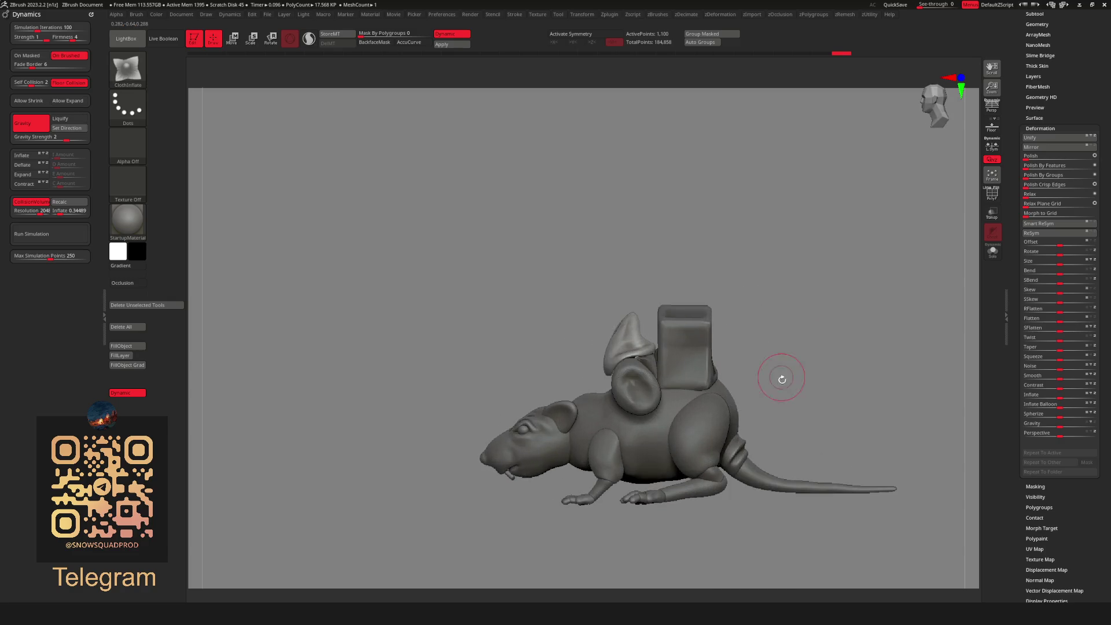
pyautogui.press('space')
pyautogui.press('b')
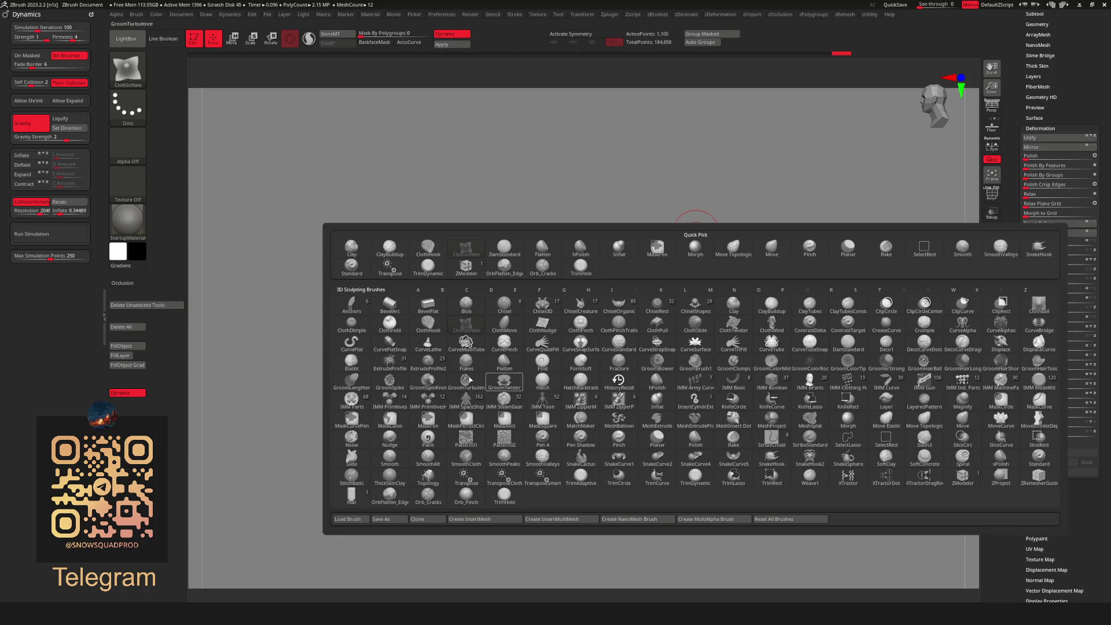
pyautogui.click(476, 315)
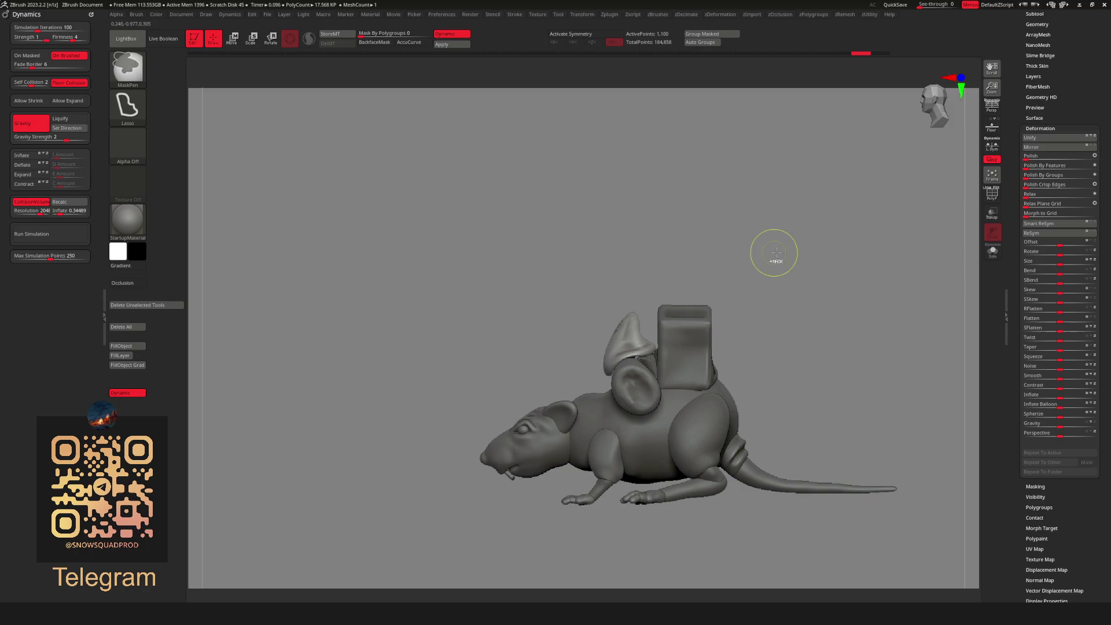
pyautogui.moveTo(649, 299); pyautogui.dragTo(732, 269, button='right')
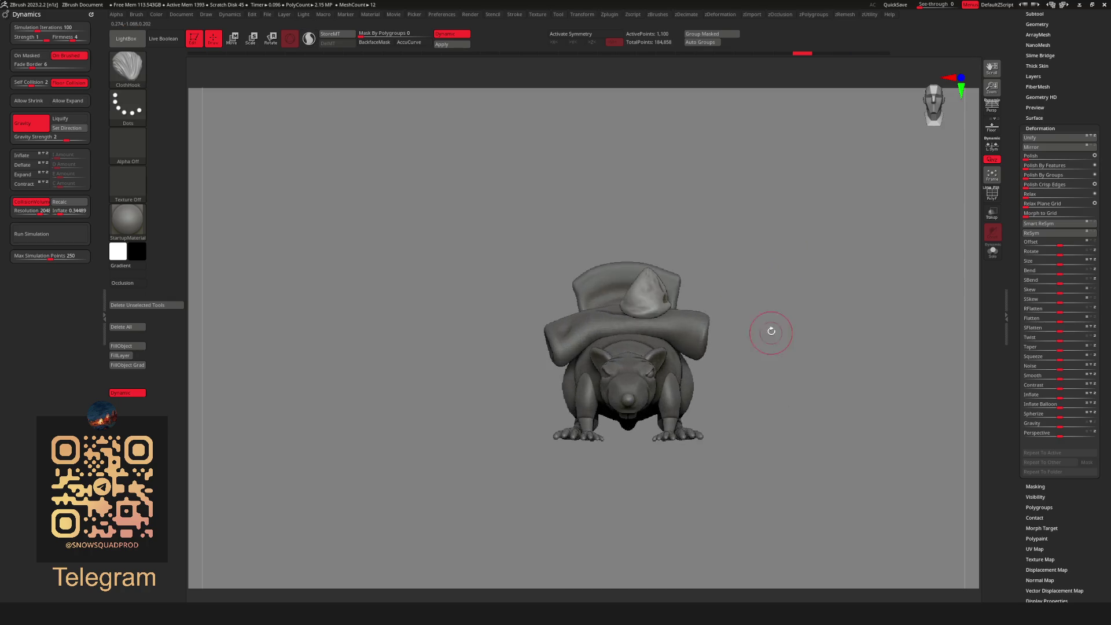
pyautogui.moveTo(769, 327); pyautogui.dragTo(744, 293, button='right')
# Swell the sack's rounded end outward with the Inflate brush and smooth it.
pyautogui.press('w')
pyautogui.press('b')
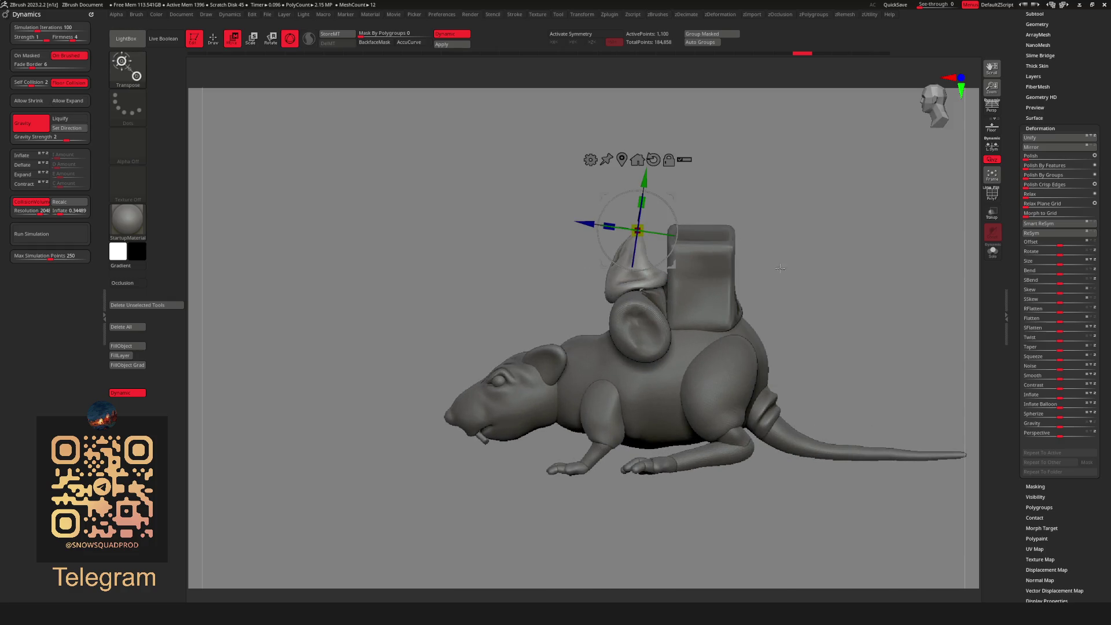
pyautogui.press('b')
pyautogui.press('b')
pyautogui.click(802, 315)
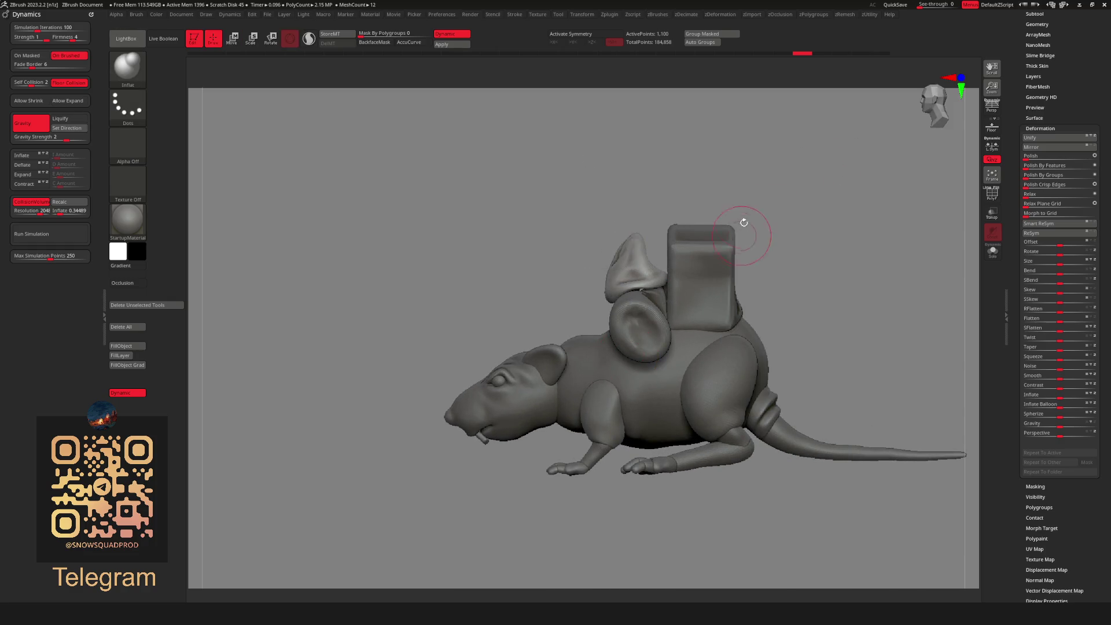
pyautogui.moveTo(744, 228)
pyautogui.mouseDown(button='right')
pyautogui.moveTo(741, 399)
pyautogui.moveTo(586, 320)
pyautogui.moveTo(649, 246)
pyautogui.mouseUp(button='right')
pyautogui.moveTo(649, 246); pyautogui.dragTo(651, 261)
pyautogui.press('shift')
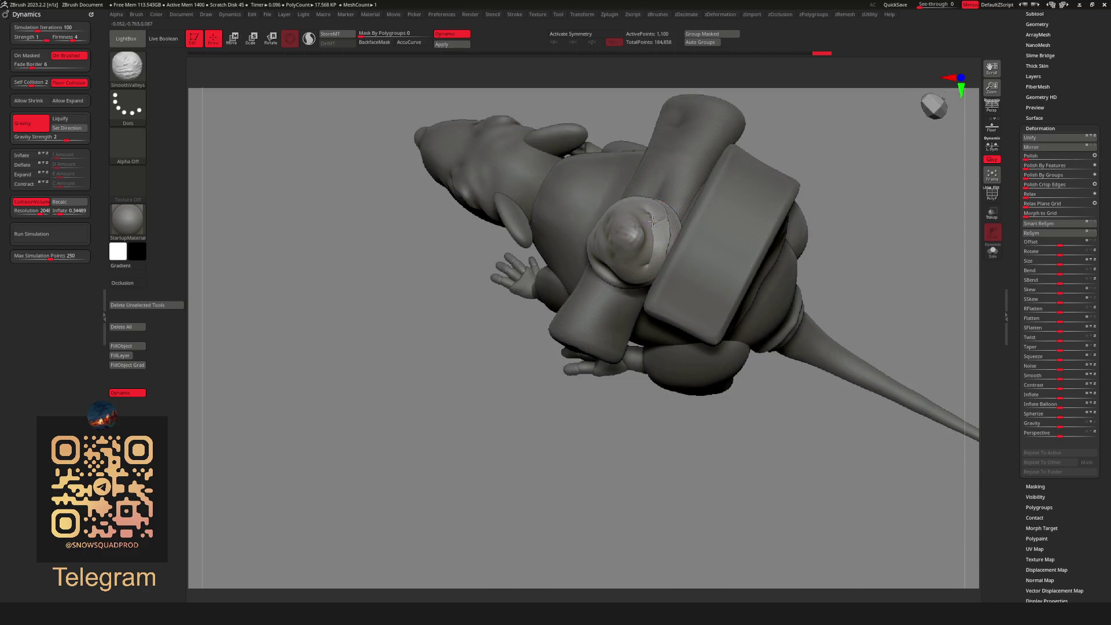
pyautogui.moveTo(653, 238); pyautogui.dragTo(861, 259, button='right')
pyautogui.press('space')
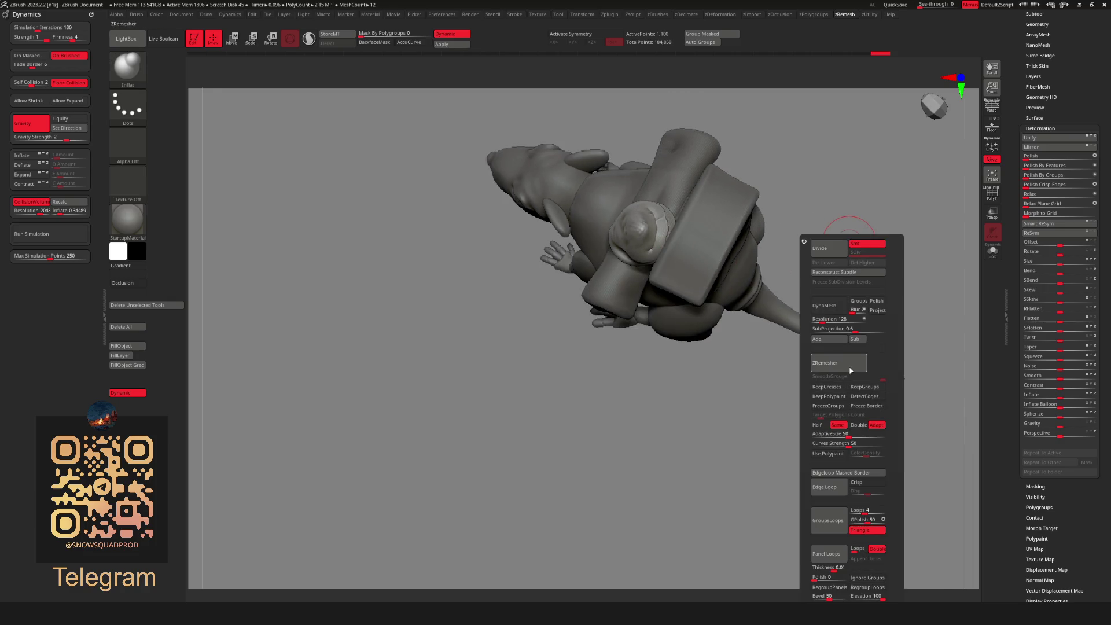
# ZRemesh the sack, then pull its tip outward with the ClothHook brush.
pyautogui.click(850, 369)
pyautogui.moveTo(679, 436)
pyautogui.mouseDown()
pyautogui.moveTo(796, 290)
pyautogui.moveTo(789, 335)
pyautogui.moveTo(653, 279)
pyautogui.moveTo(648, 324)
pyautogui.moveTo(787, 255)
pyautogui.mouseUp()
pyautogui.press('b')
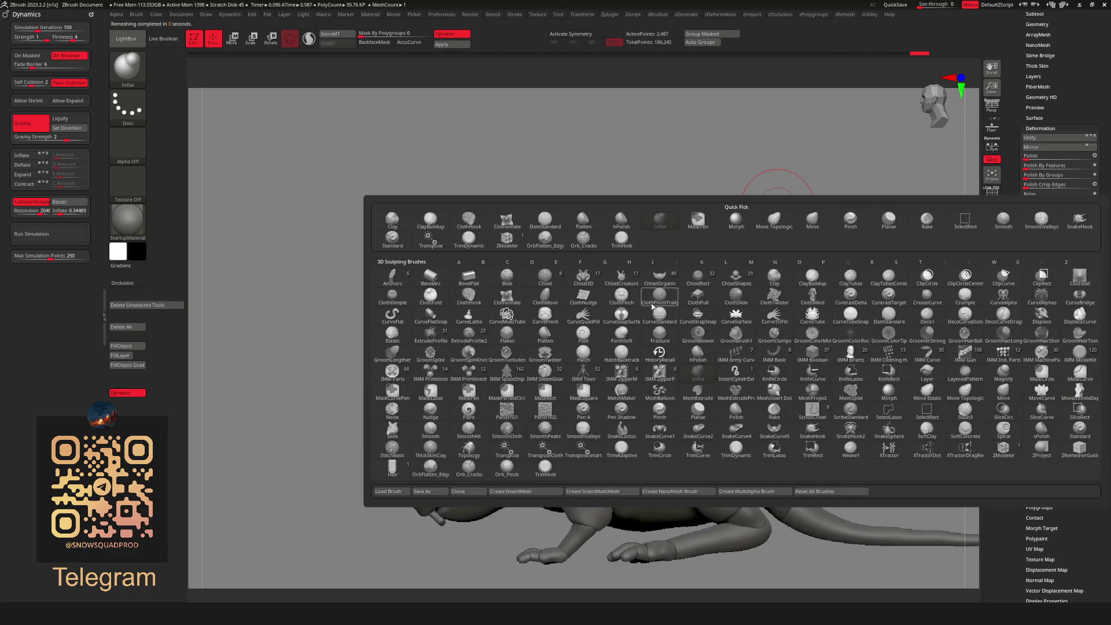
pyautogui.click(470, 298)
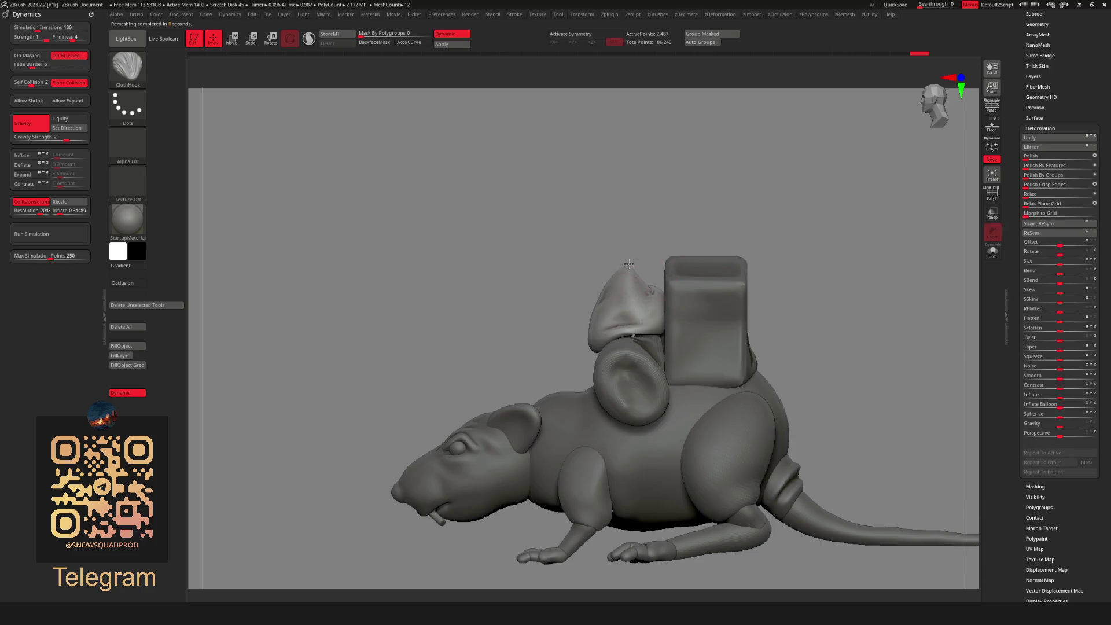
pyautogui.moveTo(634, 264); pyautogui.dragTo(642, 263)
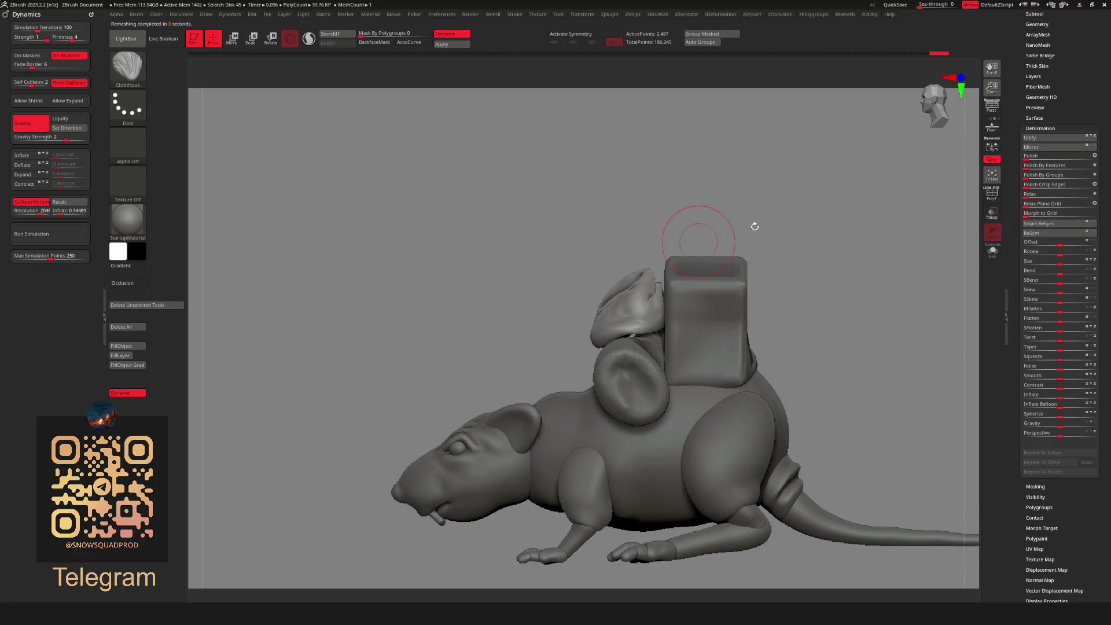
pyautogui.moveTo(724, 228)
pyautogui.mouseDown()
pyautogui.moveTo(766, 265)
pyautogui.moveTo(781, 258)
pyautogui.moveTo(750, 243)
pyautogui.moveTo(798, 244)
pyautogui.mouseUp()
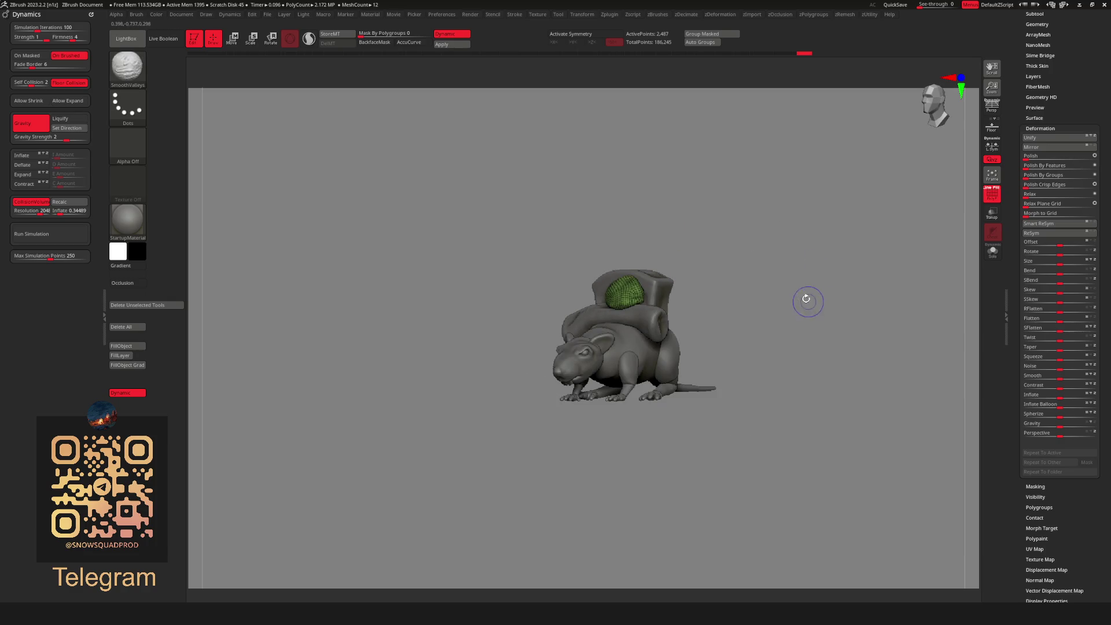
pyautogui.moveTo(787, 295)
pyautogui.mouseDown()
pyautogui.moveTo(750, 310)
pyautogui.moveTo(730, 298)
pyautogui.moveTo(747, 306)
pyautogui.moveTo(720, 315)
pyautogui.moveTo(761, 340)
pyautogui.moveTo(764, 290)
pyautogui.moveTo(818, 236)
pyautogui.moveTo(800, 265)
pyautogui.mouseUp()
# Try SnakeHook on the tip, dismiss the SculptrisPro note, undo the spike and zoom out.
pyautogui.press('b')
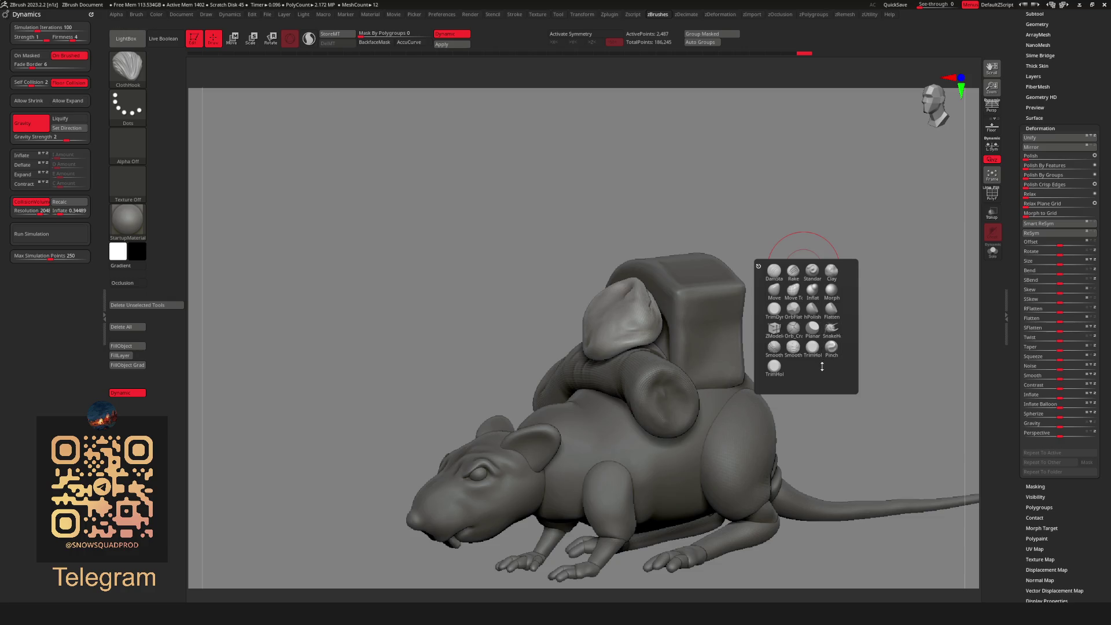
pyautogui.click(831, 328)
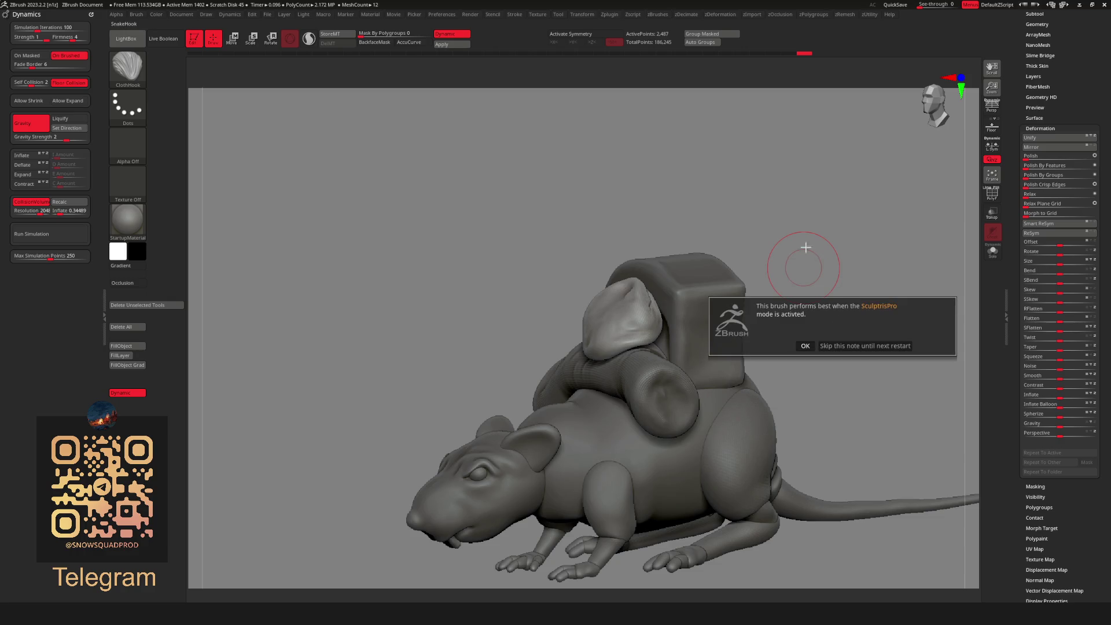
pyautogui.click(805, 346)
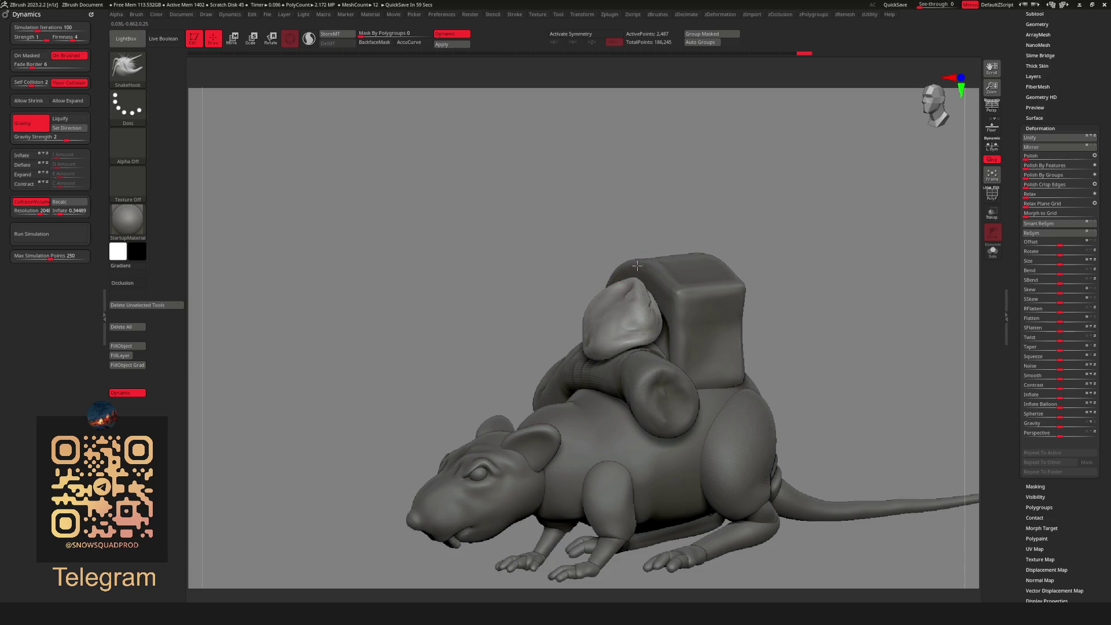
pyautogui.hotkey('ctrl', 'z')
pyautogui.hotkey('ctrl', 'z')
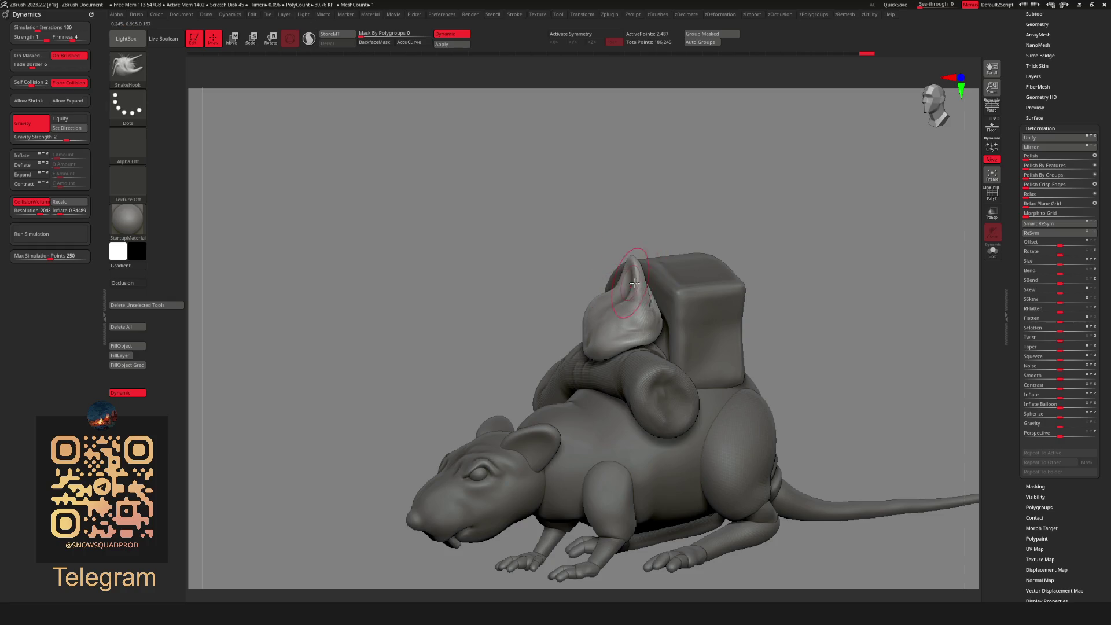
pyautogui.moveTo(632, 288)
pyautogui.keyDown('ctrl'); pyautogui.mouseDown(button='right')
pyautogui.moveTo(779, 268)
pyautogui.moveTo(733, 195)
pyautogui.mouseUp(button='right'); pyautogui.keyUp('ctrl')
pyautogui.hotkey('shift', 's')
# Select the backpack cube subtool, orbit toward the rat's front, and switch to Transpose Move with W.
pyautogui.press('f')
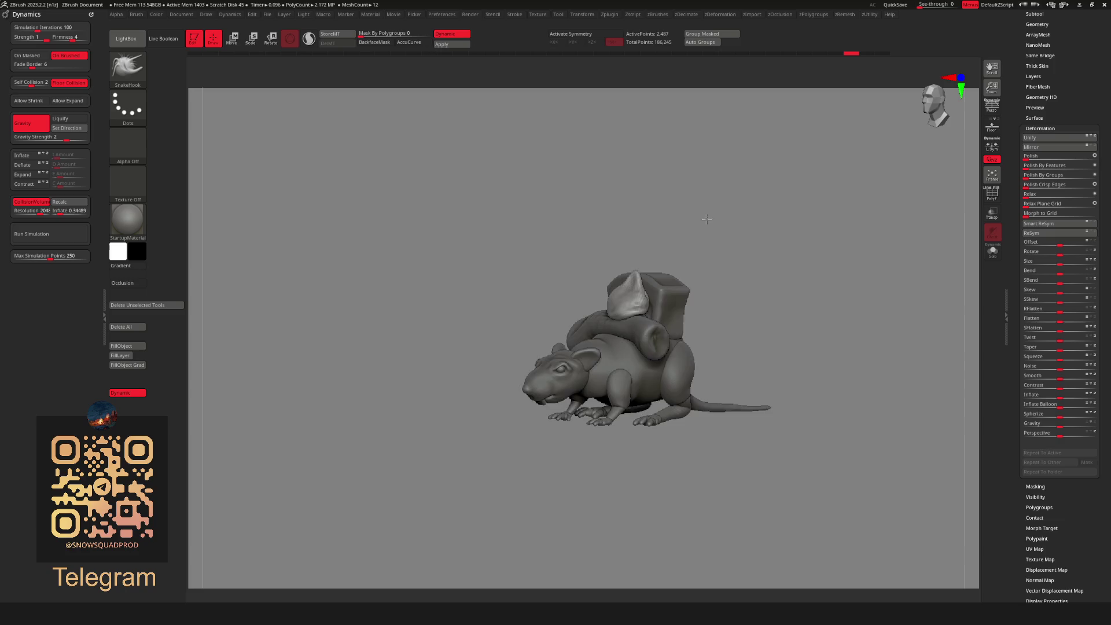
pyautogui.moveTo(753, 269)
pyautogui.mouseDown(button='right')
pyautogui.moveTo(781, 267)
pyautogui.moveTo(721, 260)
pyautogui.moveTo(748, 241)
pyautogui.moveTo(786, 399)
pyautogui.moveTo(773, 374)
pyautogui.moveTo(758, 414)
pyautogui.moveTo(768, 408)
pyautogui.mouseUp(button='right')
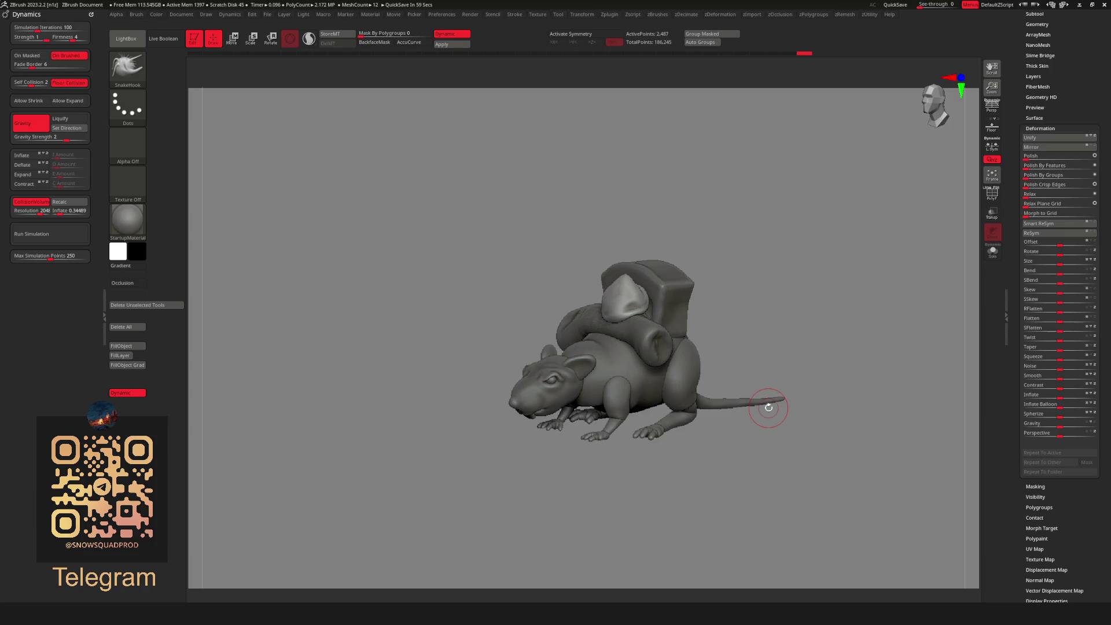
pyautogui.keyDown('alt'); pyautogui.click(768, 408); pyautogui.keyUp('alt')
pyautogui.moveTo(814, 319)
pyautogui.mouseDown(button='right')
pyautogui.moveTo(825, 316)
pyautogui.moveTo(762, 287)
pyautogui.moveTo(801, 377)
pyautogui.moveTo(841, 287)
pyautogui.moveTo(790, 316)
pyautogui.moveTo(809, 276)
pyautogui.moveTo(774, 309)
pyautogui.moveTo(791, 310)
pyautogui.moveTo(766, 320)
pyautogui.moveTo(766, 355)
pyautogui.moveTo(787, 345)
pyautogui.moveTo(763, 318)
pyautogui.moveTo(754, 361)
pyautogui.moveTo(648, 301)
pyautogui.moveTo(683, 275)
pyautogui.moveTo(716, 279)
pyautogui.mouseUp(button='right')
pyautogui.press('w')
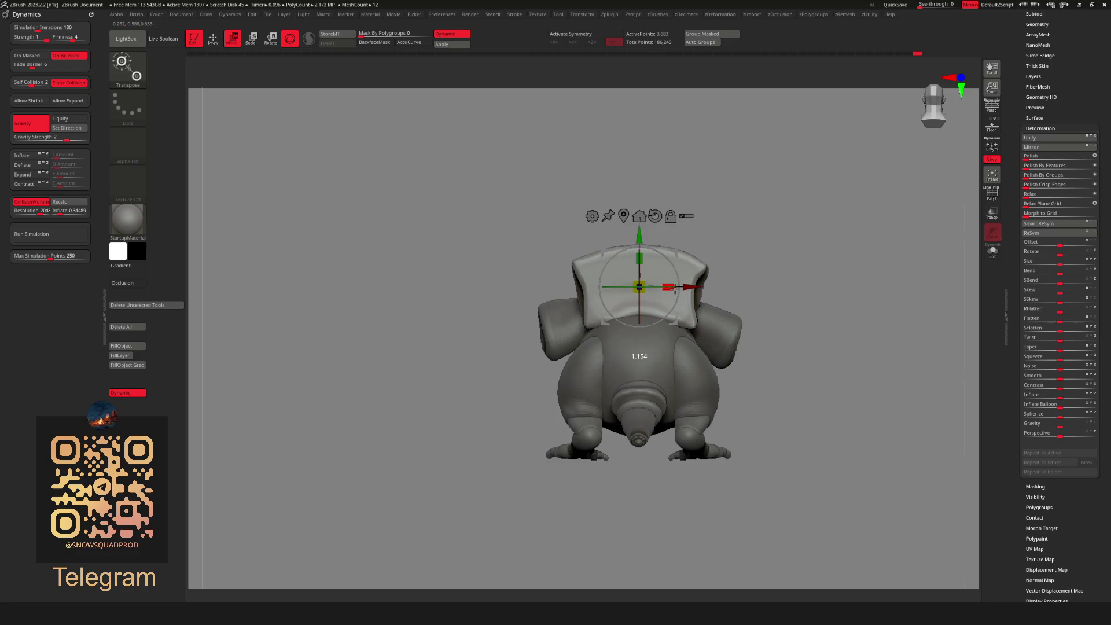
pyautogui.press('q')
pyautogui.moveTo(811, 255)
pyautogui.mouseDown(button='right')
pyautogui.moveTo(776, 272)
pyautogui.moveTo(781, 250)
pyautogui.moveTo(787, 283)
pyautogui.moveTo(784, 218)
pyautogui.moveTo(798, 255)
pyautogui.moveTo(766, 251)
pyautogui.moveTo(787, 286)
pyautogui.moveTo(740, 272)
pyautogui.moveTo(785, 266)
pyautogui.moveTo(750, 270)
pyautogui.moveTo(768, 272)
pyautogui.moveTo(777, 299)
pyautogui.moveTo(748, 266)
pyautogui.moveTo(688, 271)
pyautogui.mouseUp(button='right')
pyautogui.press('w')
pyautogui.press('q')
pyautogui.press('w')
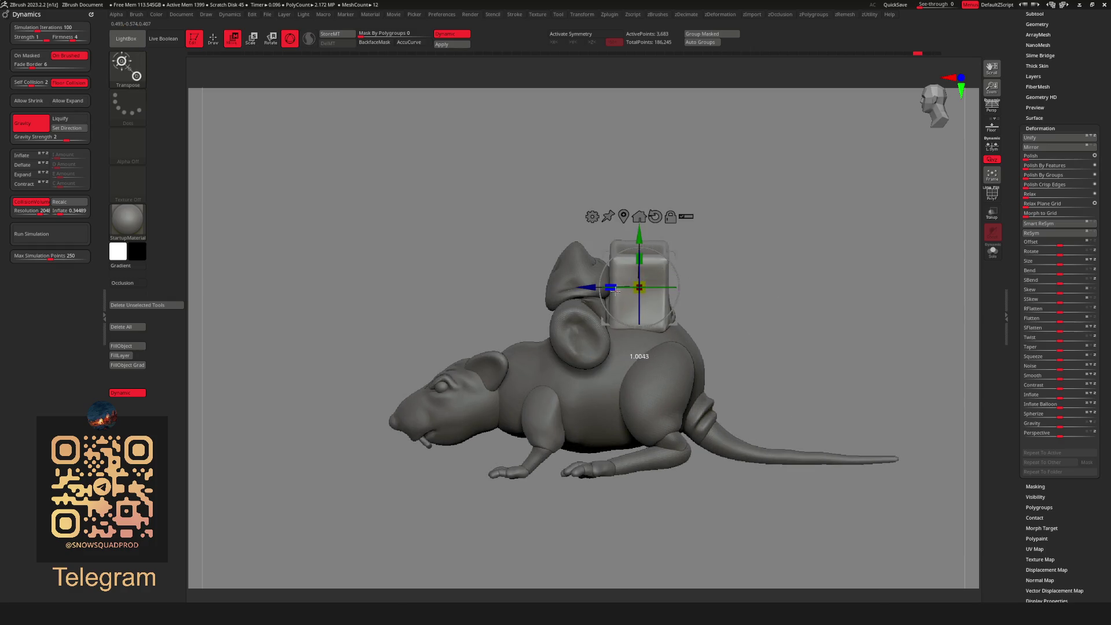
pyautogui.moveTo(777, 257)
pyautogui.mouseDown(button='right')
pyautogui.moveTo(775, 272)
pyautogui.moveTo(802, 293)
pyautogui.moveTo(787, 328)
pyautogui.moveTo(696, 384)
pyautogui.moveTo(692, 399)
pyautogui.moveTo(660, 386)
pyautogui.mouseUp(button='right')
pyautogui.press('q')
# Make the rat's body sphere (Subtool 5) the active subtool with X symmetry on.
pyautogui.keyDown('alt'); pyautogui.click(561, 377); pyautogui.keyUp('alt')
pyautogui.press('x')
pyautogui.moveTo(561, 377); pyautogui.dragTo(569, 418, button='right')
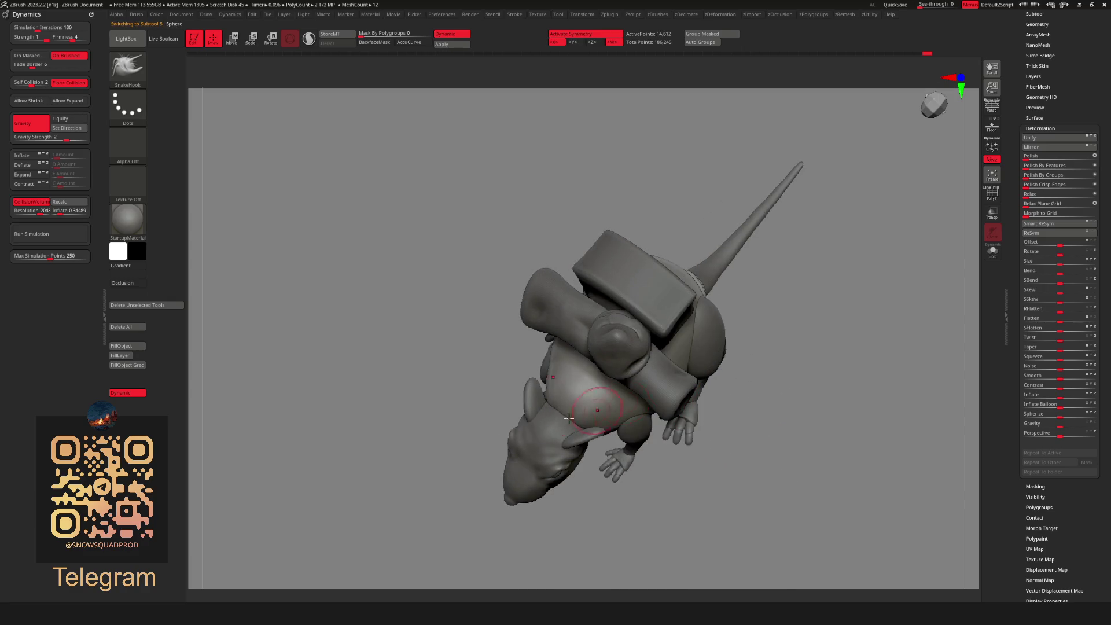
pyautogui.keyDown('alt'); pyautogui.click(545, 368); pyautogui.keyUp('alt')
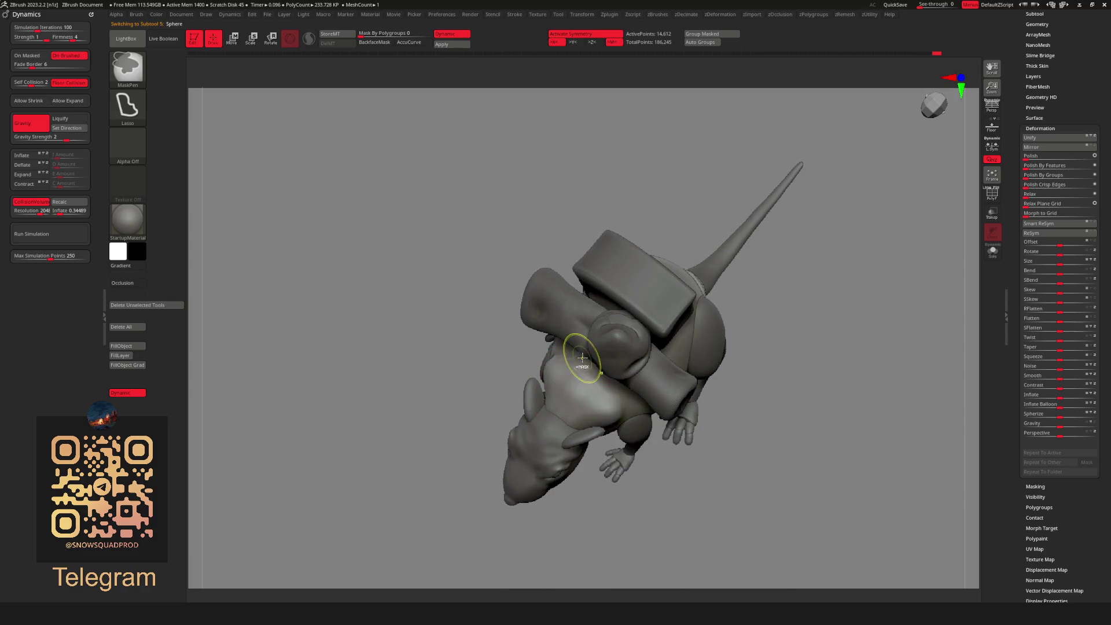
# Choose the Move brush with the B-M-V shortcut and frame a straight side view of the rat.
pyautogui.press('b')
pyautogui.press('m')
pyautogui.press('v')
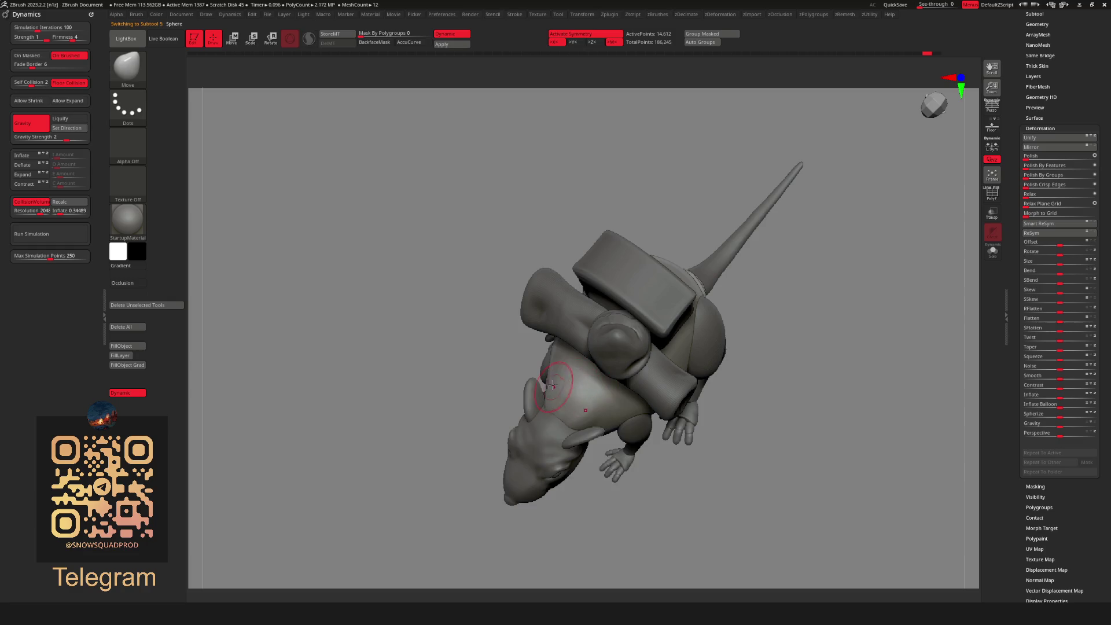
pyautogui.moveTo(551, 362)
pyautogui.mouseDown(button='right')
pyautogui.moveTo(793, 325)
pyautogui.moveTo(769, 300)
pyautogui.mouseUp(button='right')
pyautogui.press('ctrl')
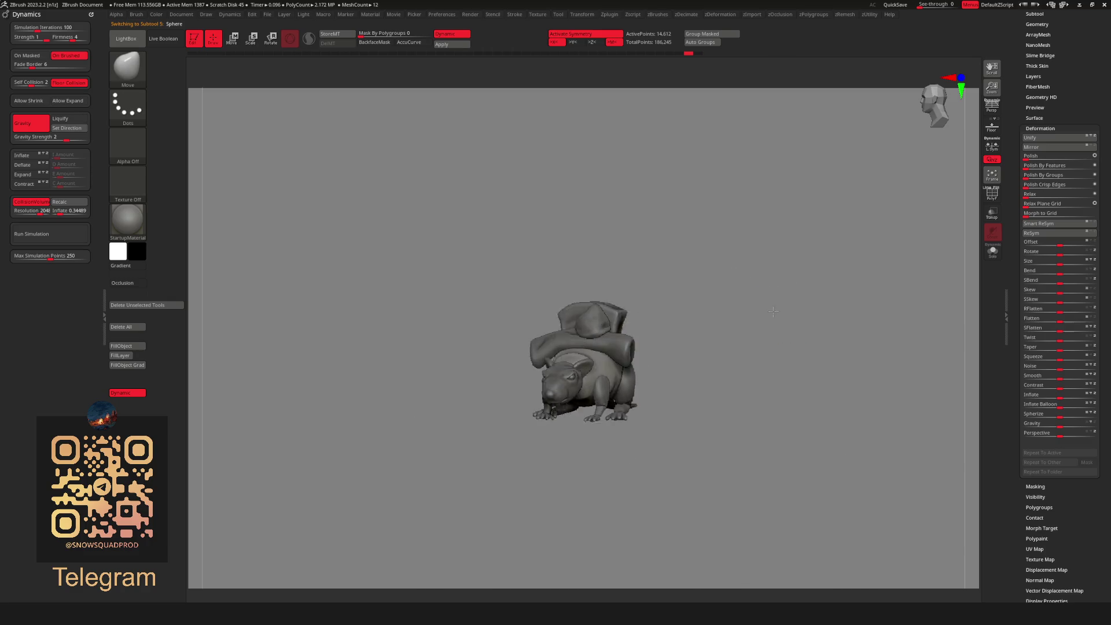